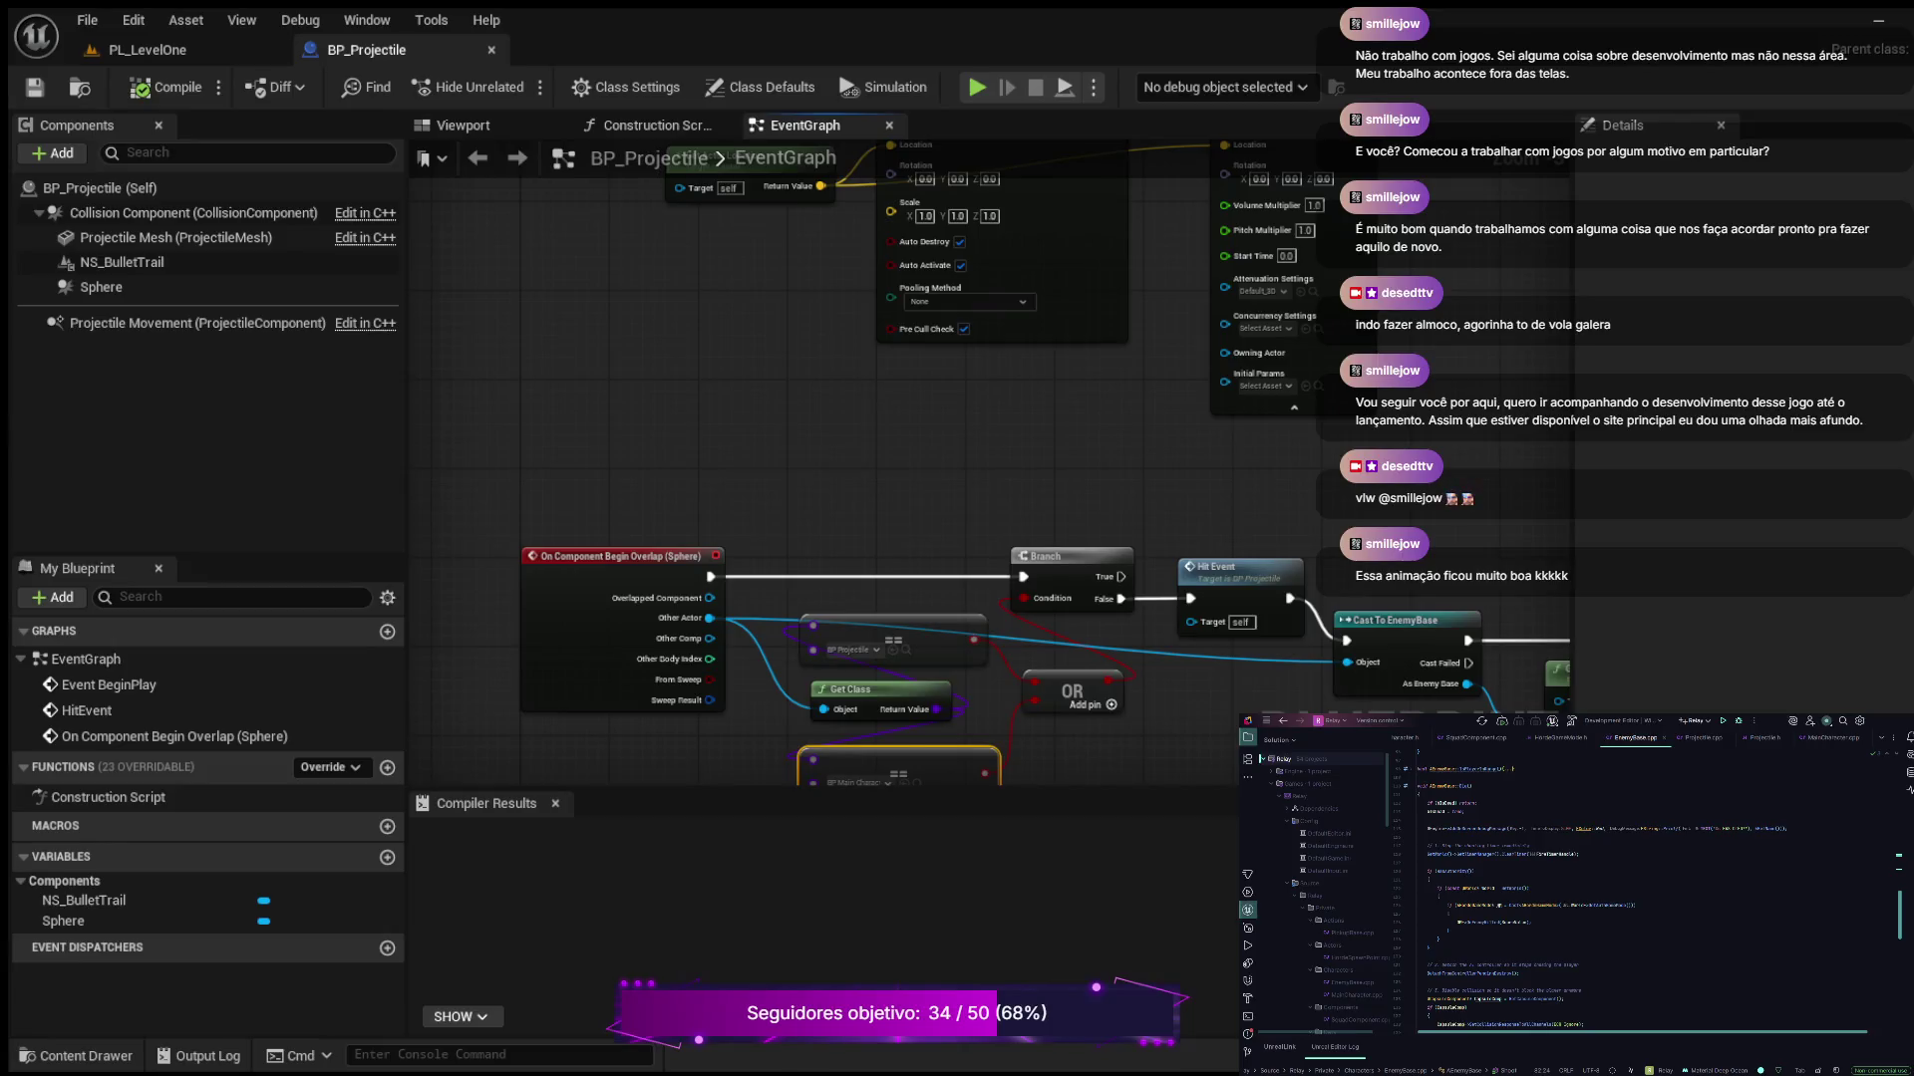
Scroll through EnemyBase.cpp, then bring up the Projectile.h header in the code editor
scroll(1594, 887, "down", 5)
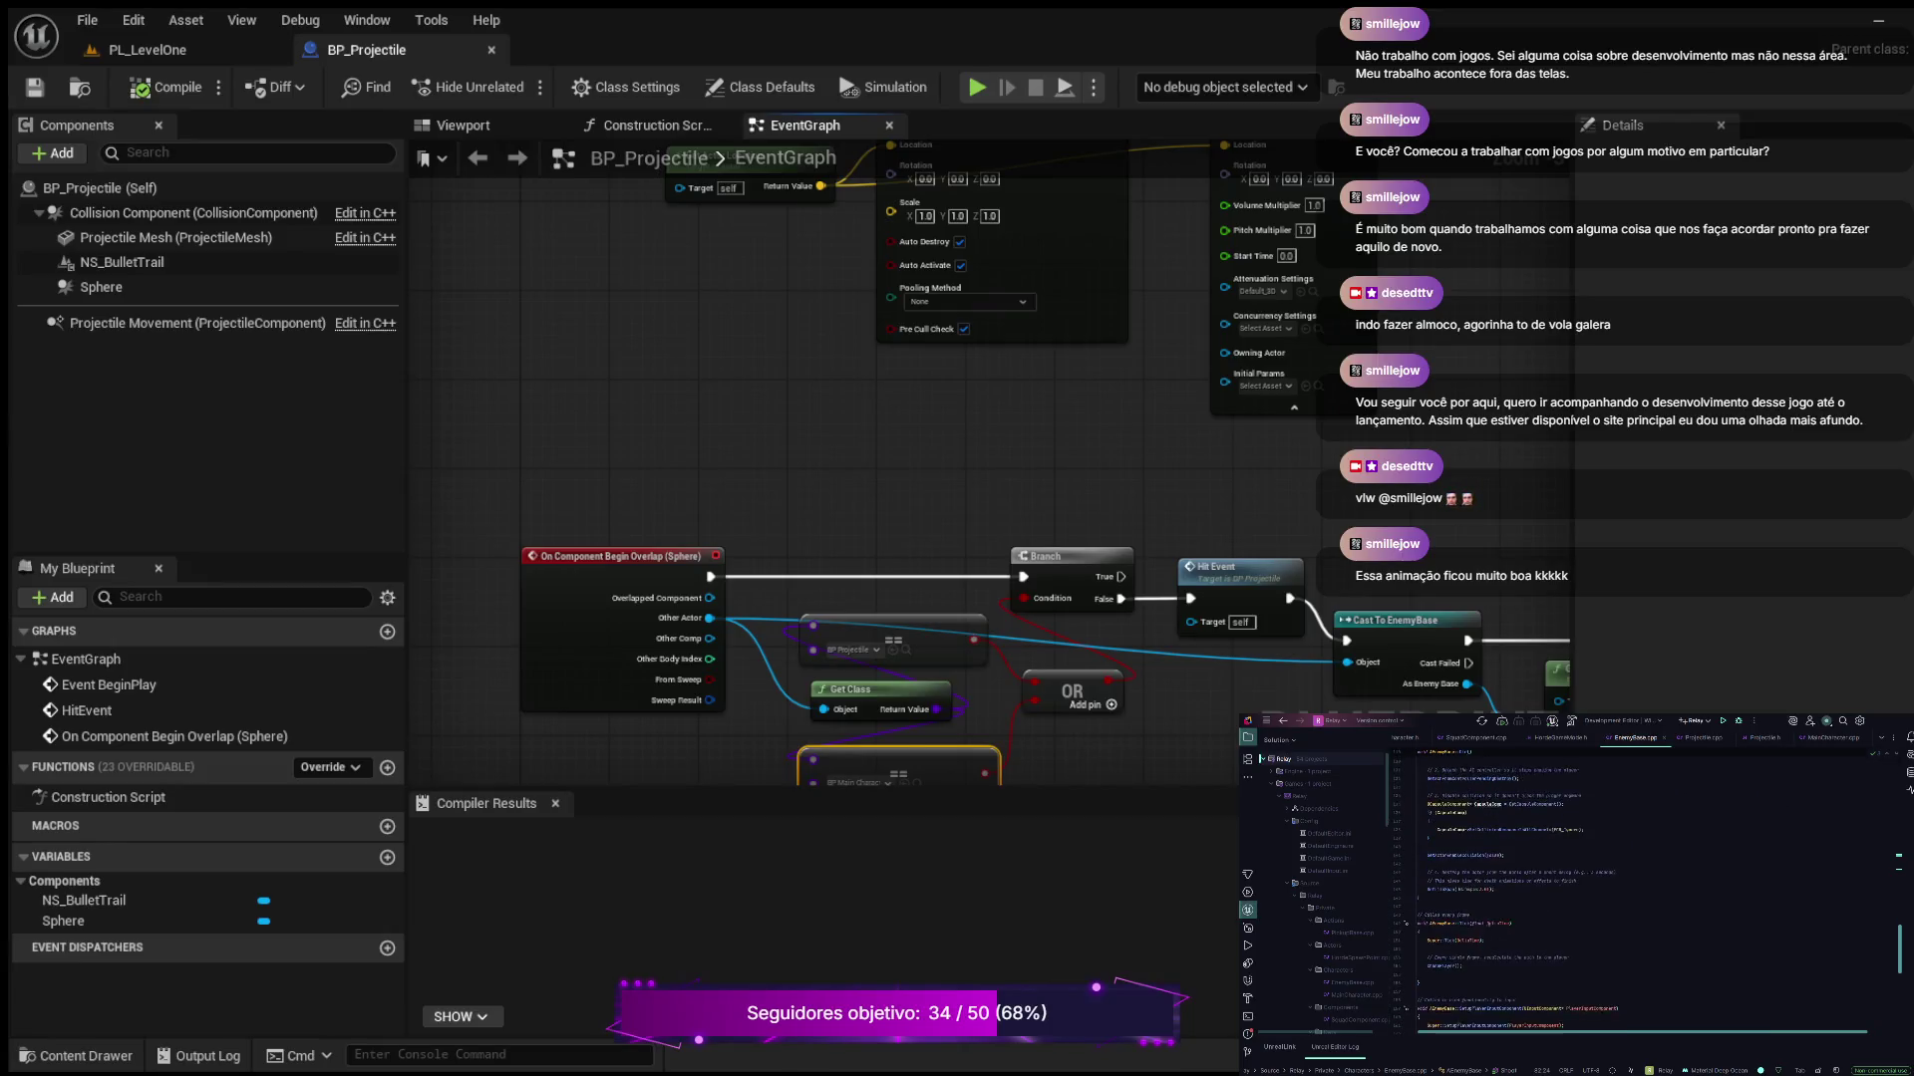
scroll(1645, 897, "down", 4)
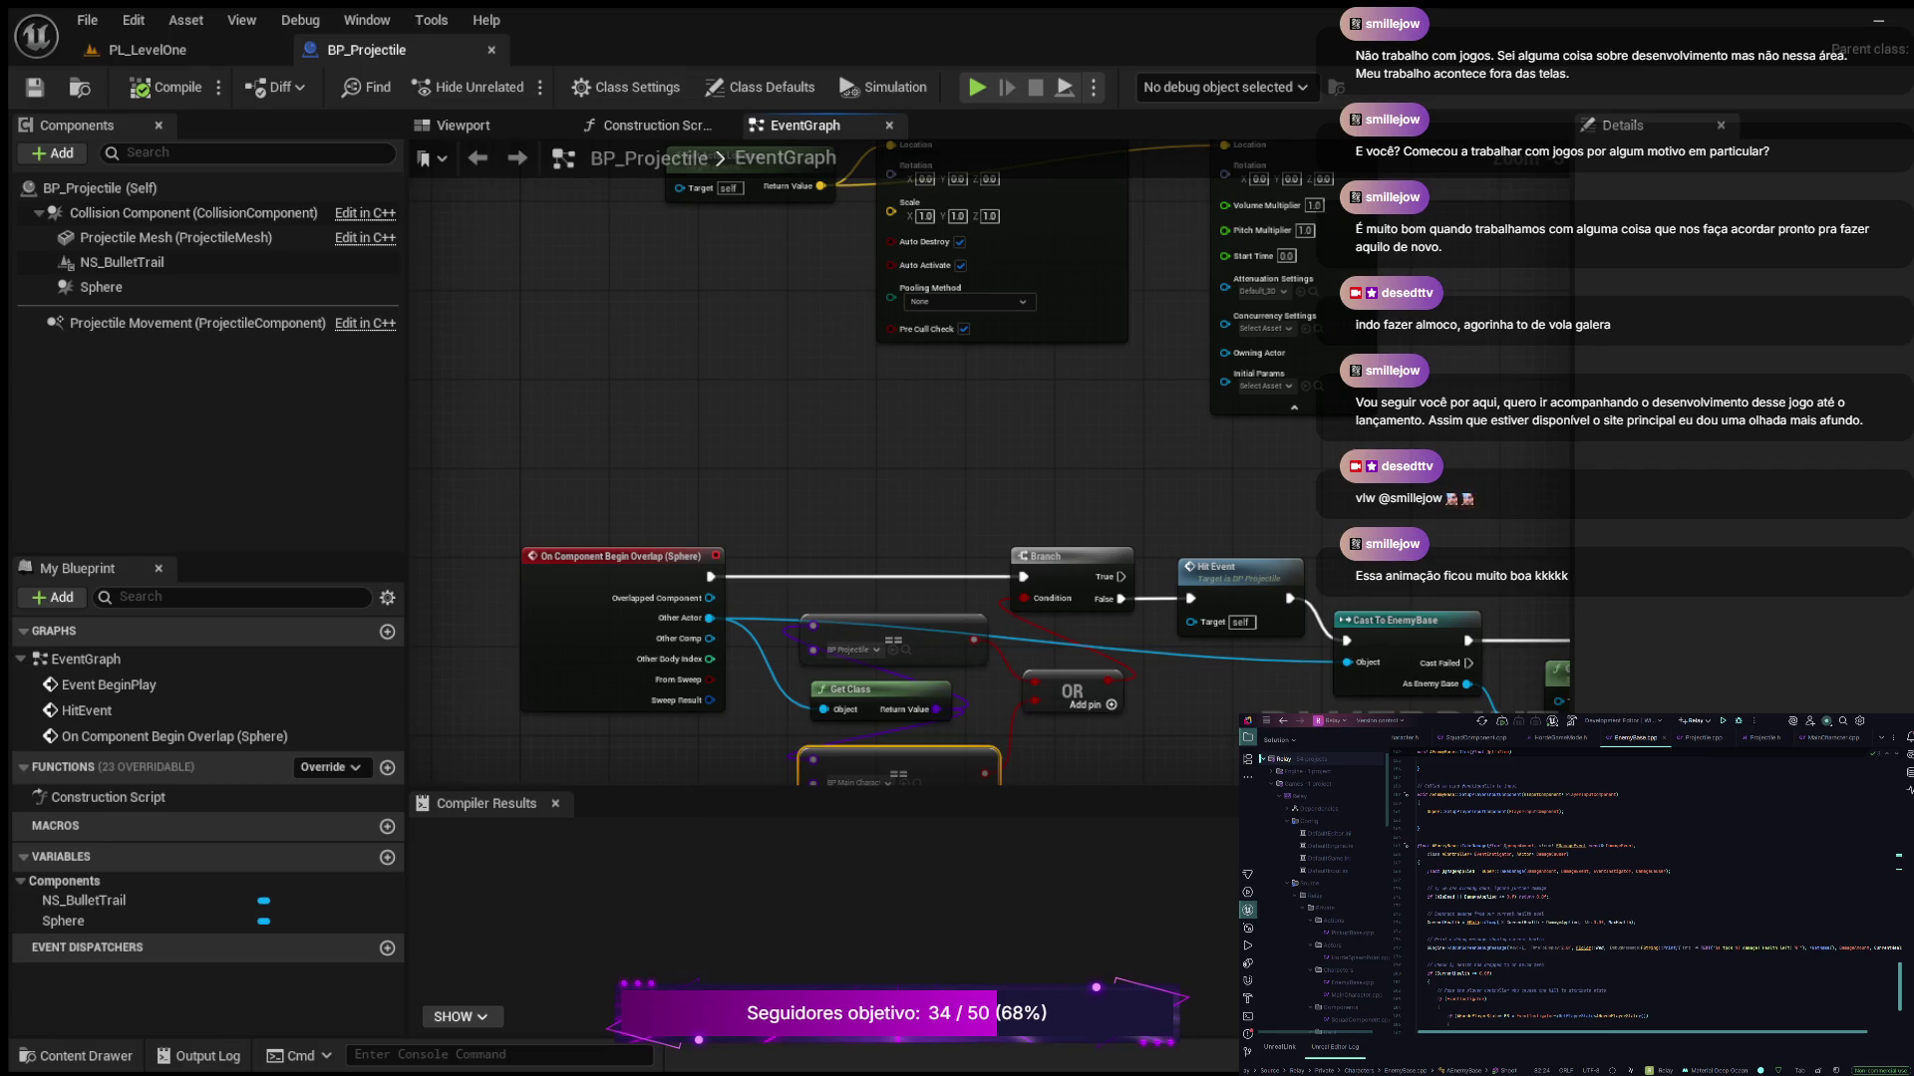
scroll(1655, 887, "down", 5)
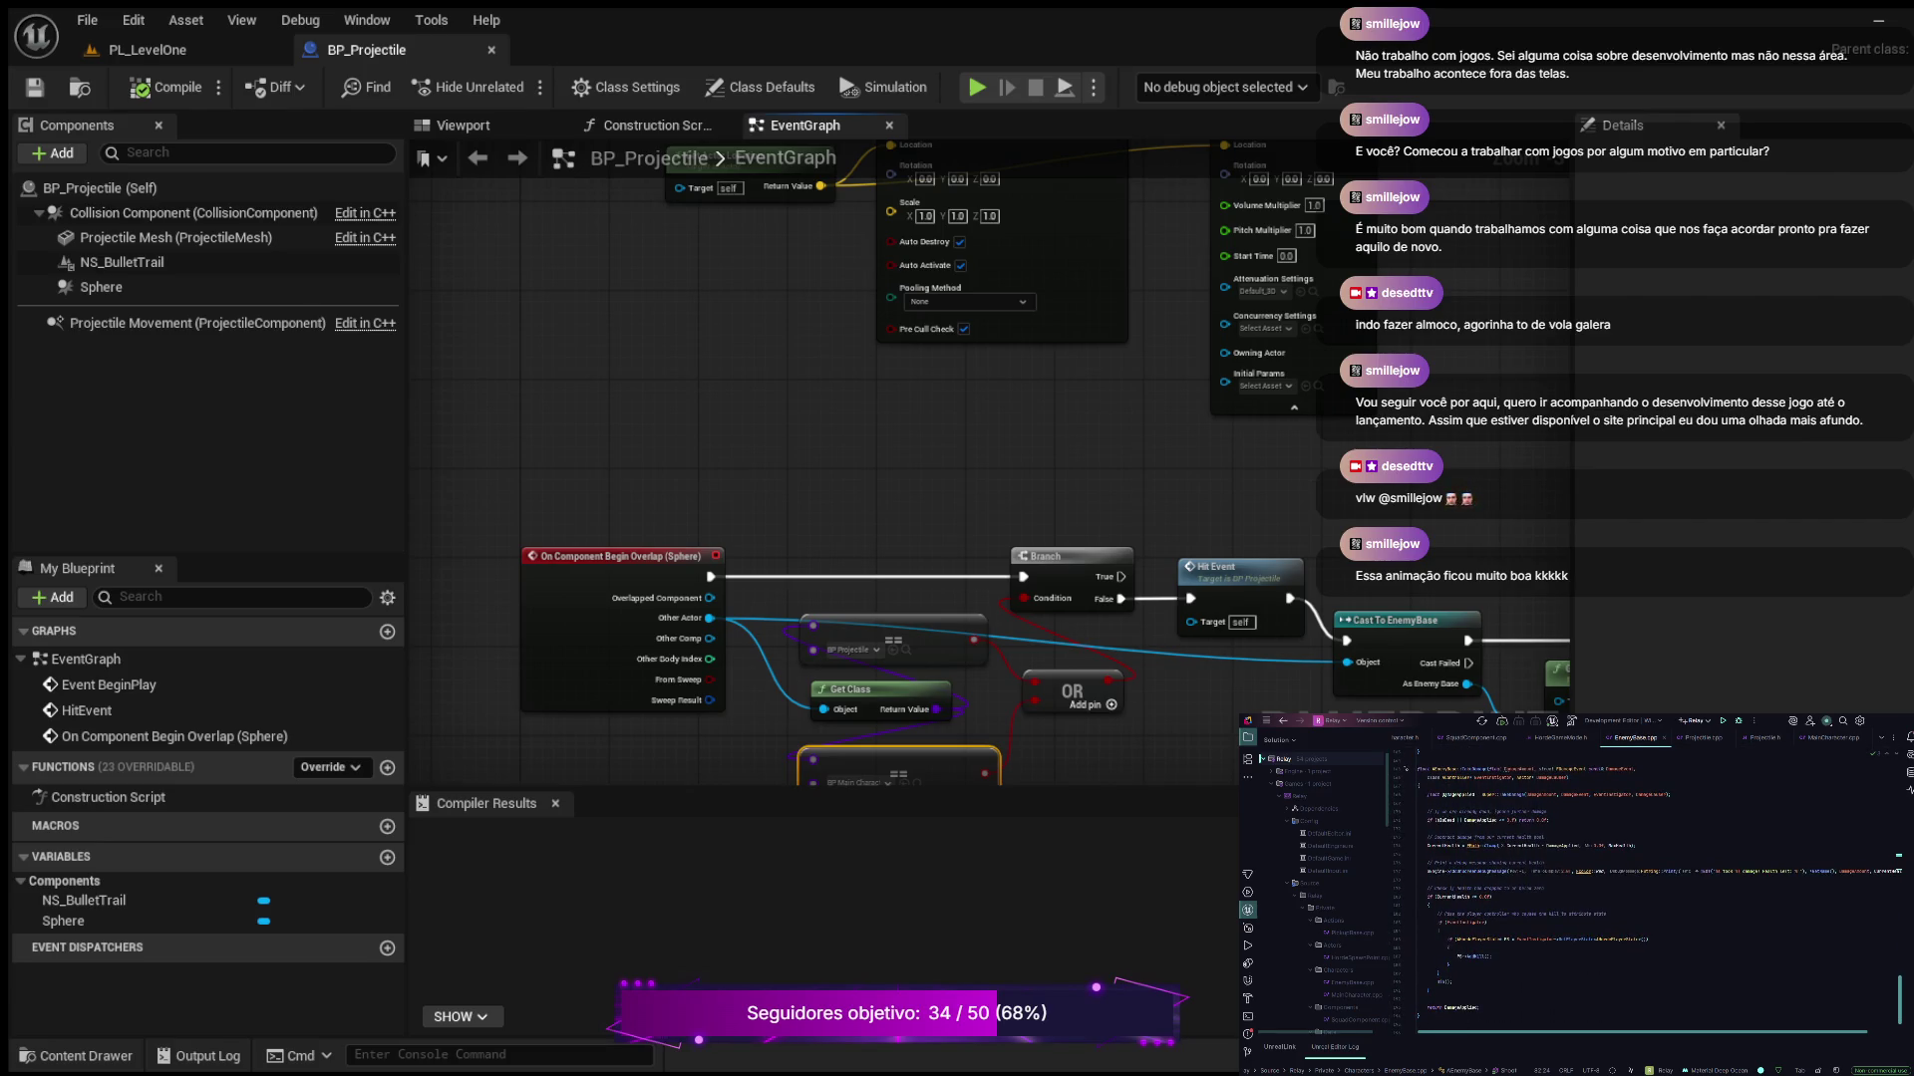
scroll(1655, 887, "up", 3)
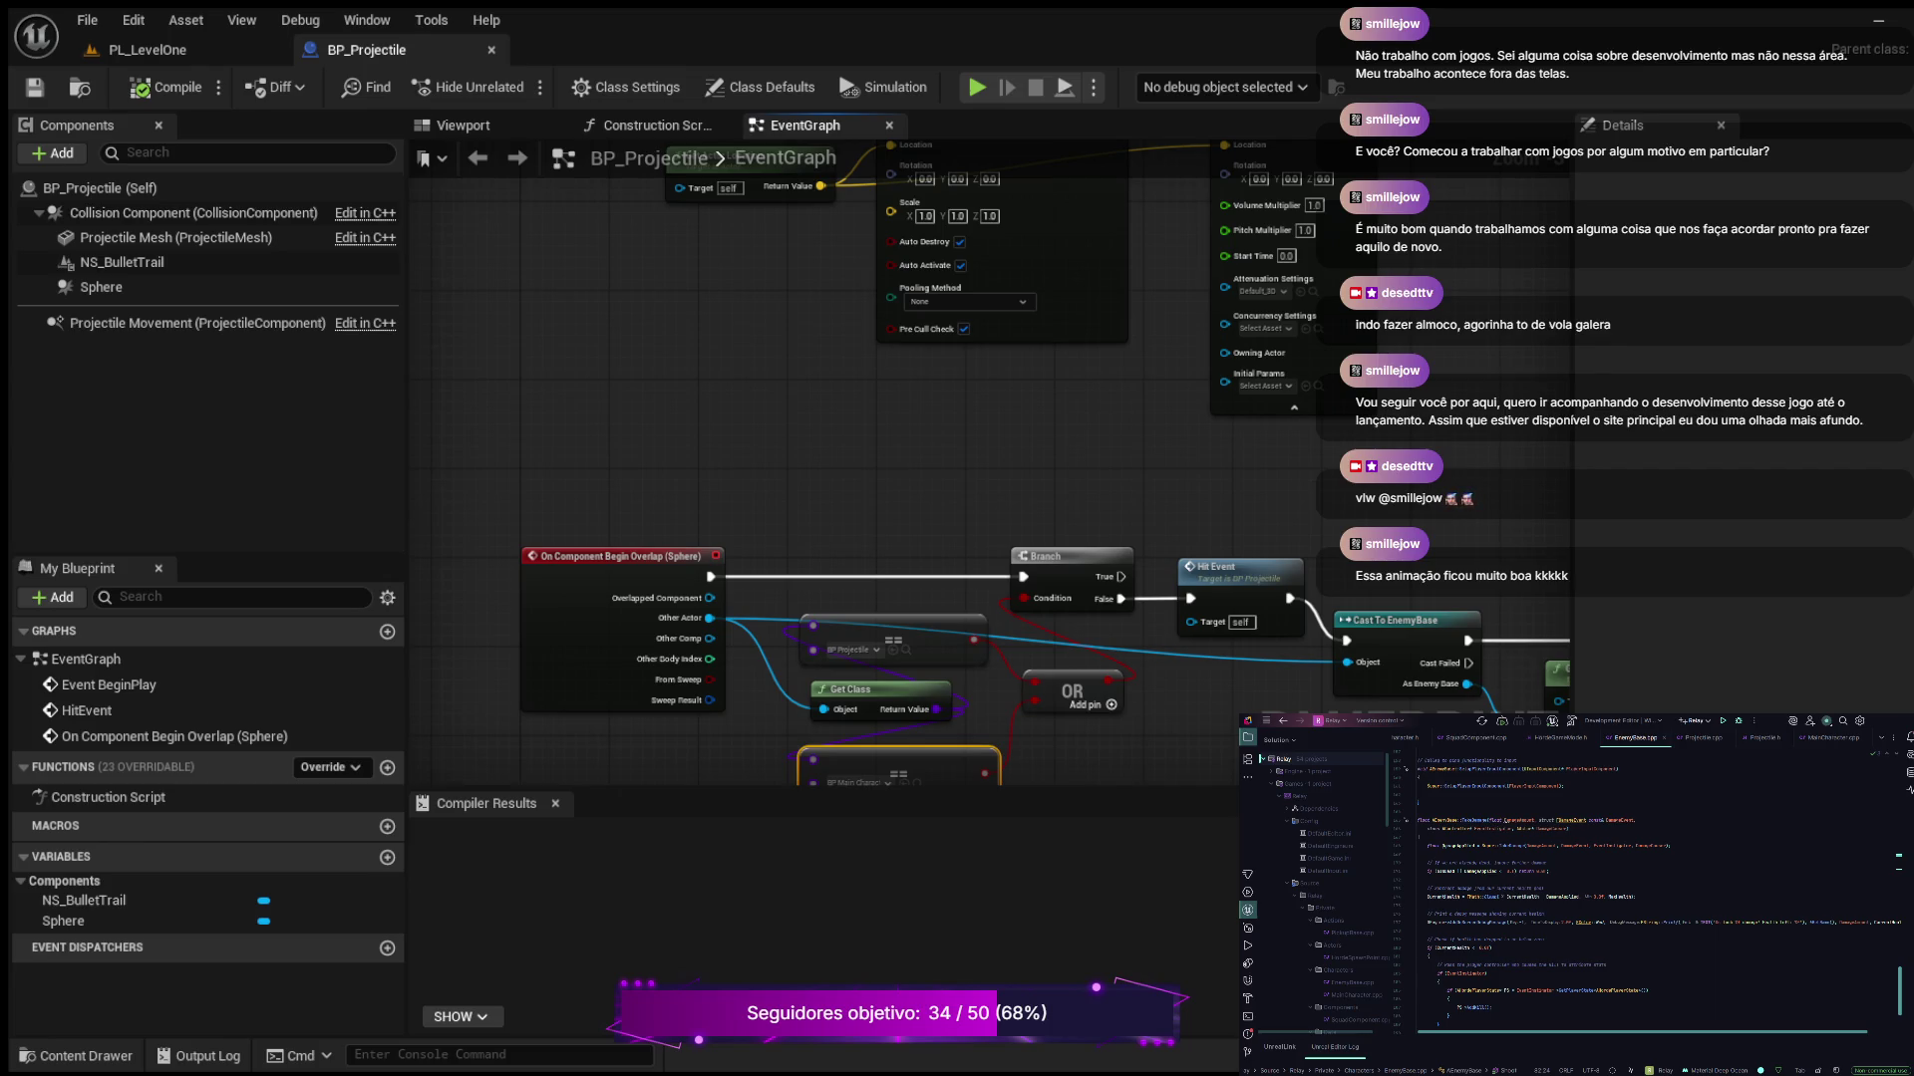
left_click(1765, 738)
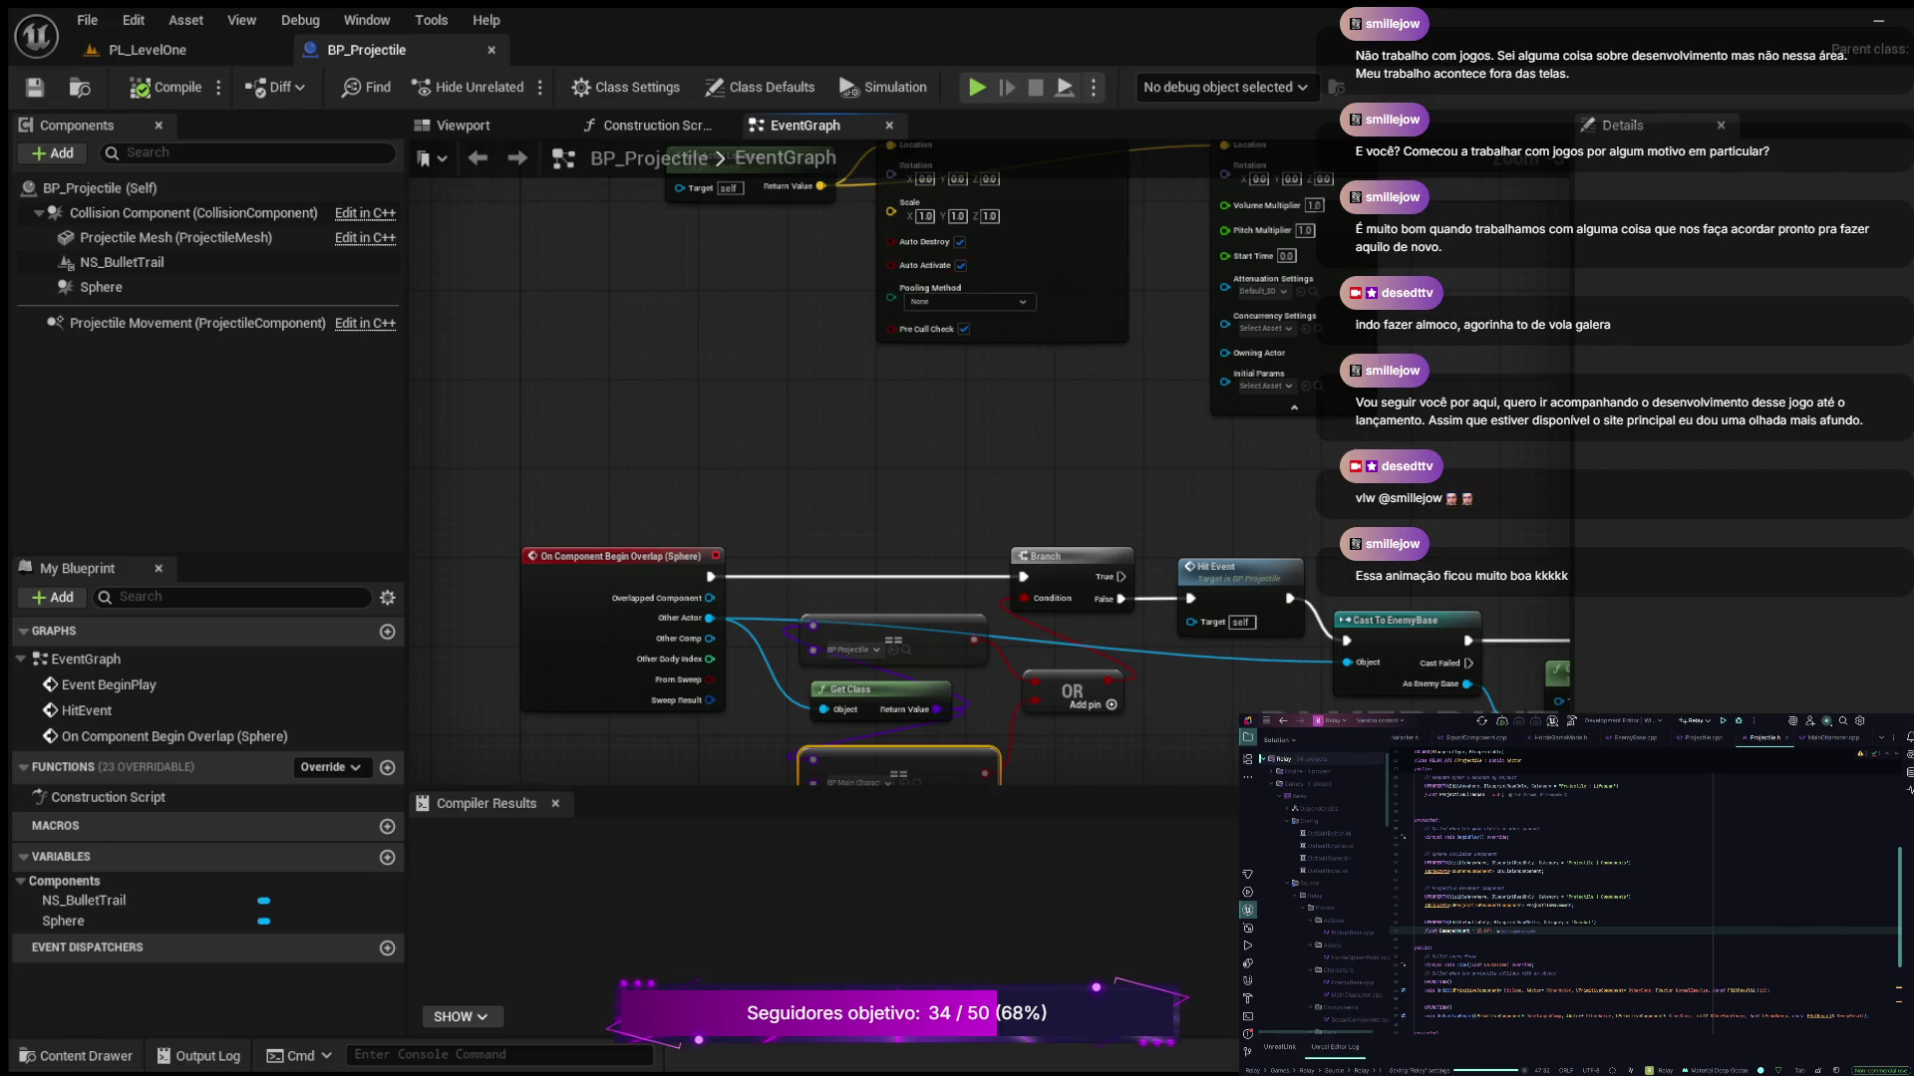
Show BP_Projectile's class defaults filtered by 'damage', revealing Damage Amount 25.0
left_click(763, 87)
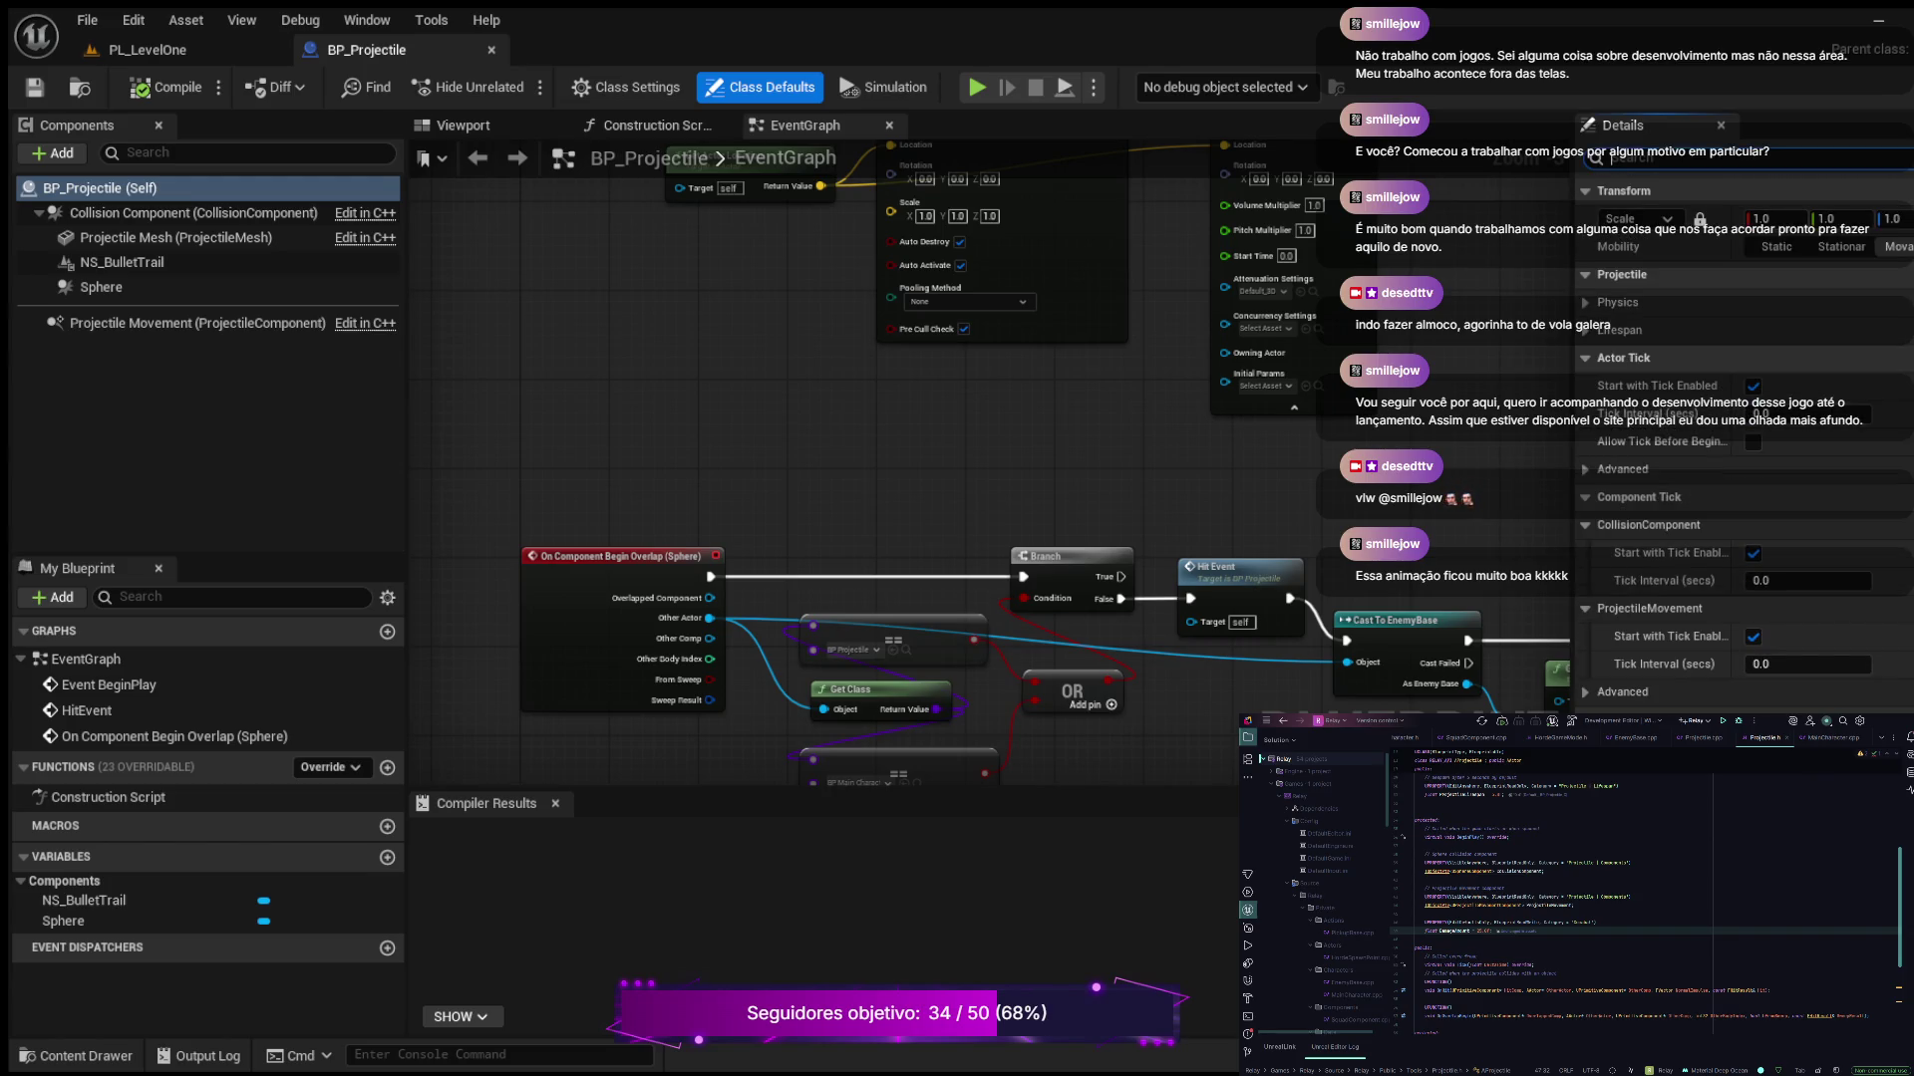
type("damage")
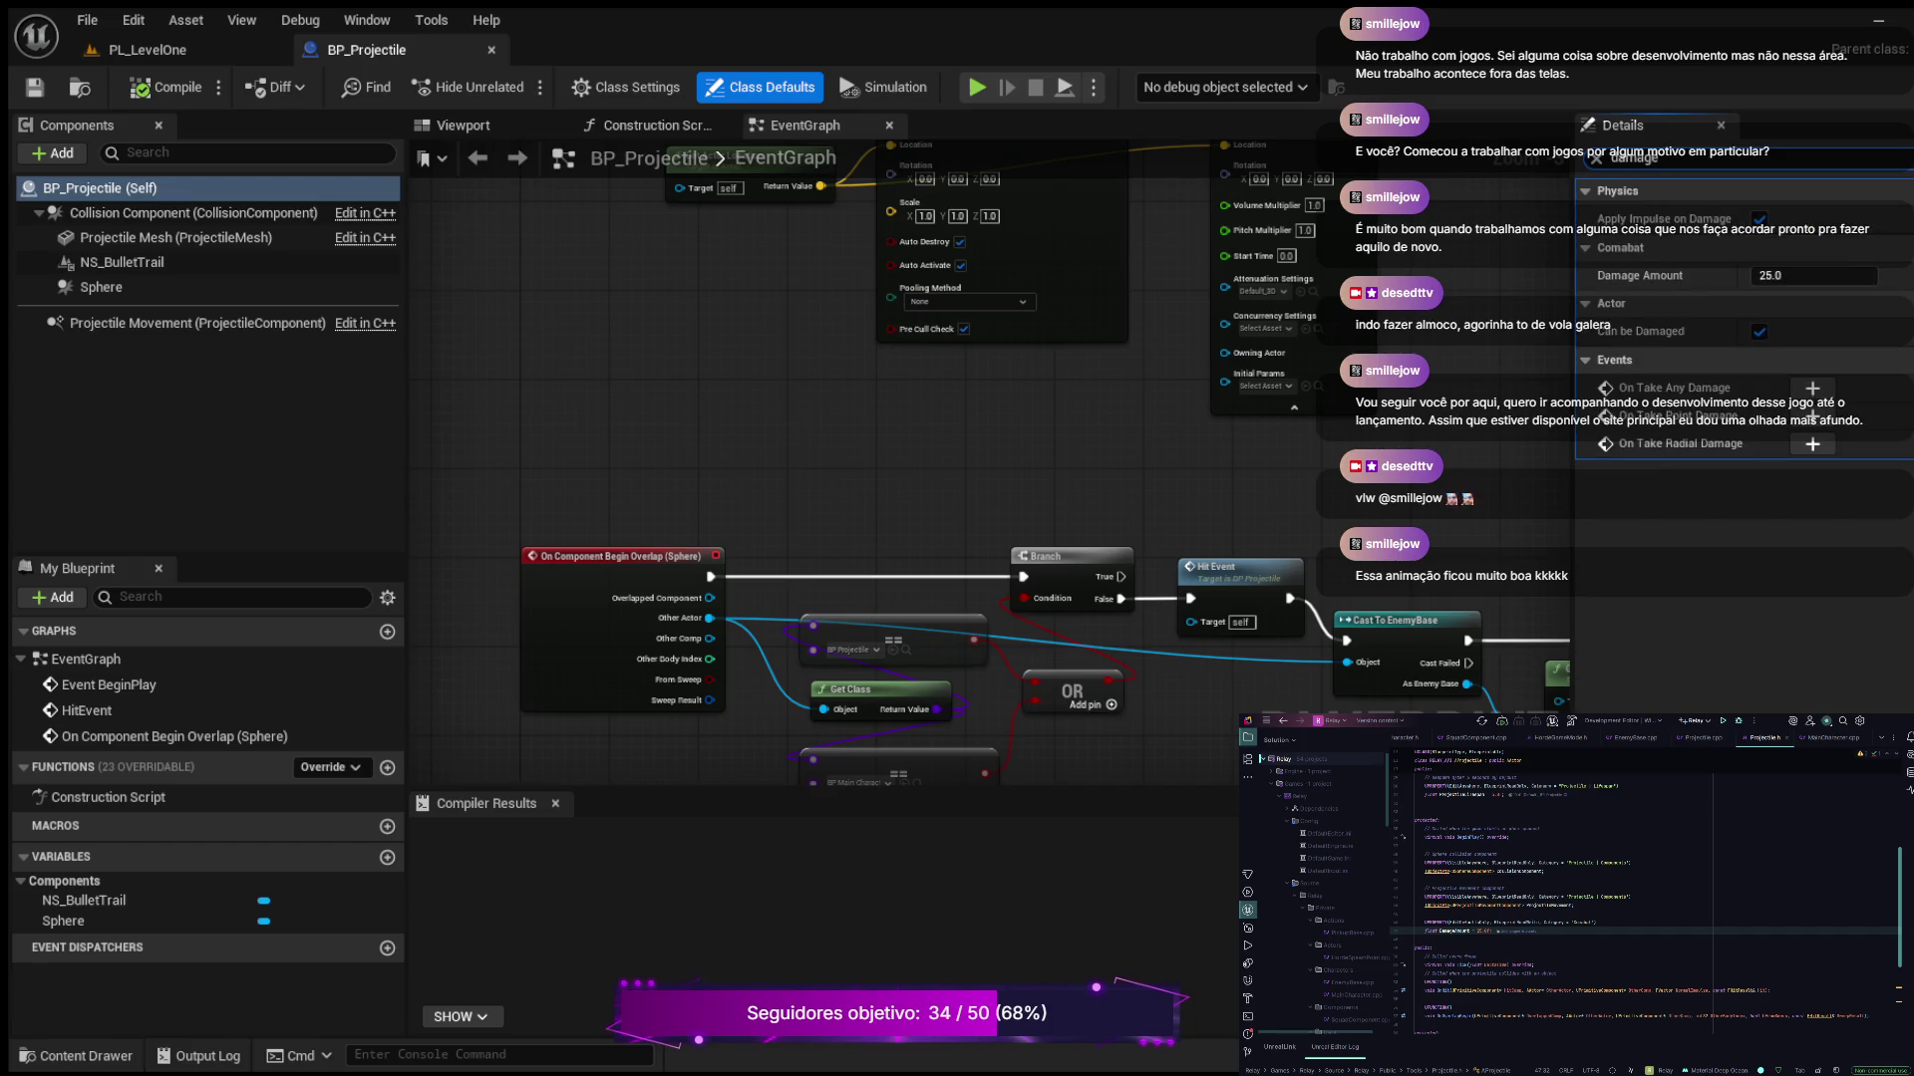
Pan the EventGraph to the On Component Begin Overlap and Cast To EnemyBase nodes and zoom in
mouse_move(1110, 505)
left_mouse_down()
mouse_move(1110, 405)
mouse_move(897, 320)
mouse_move(897, 342)
left_mouse_up()
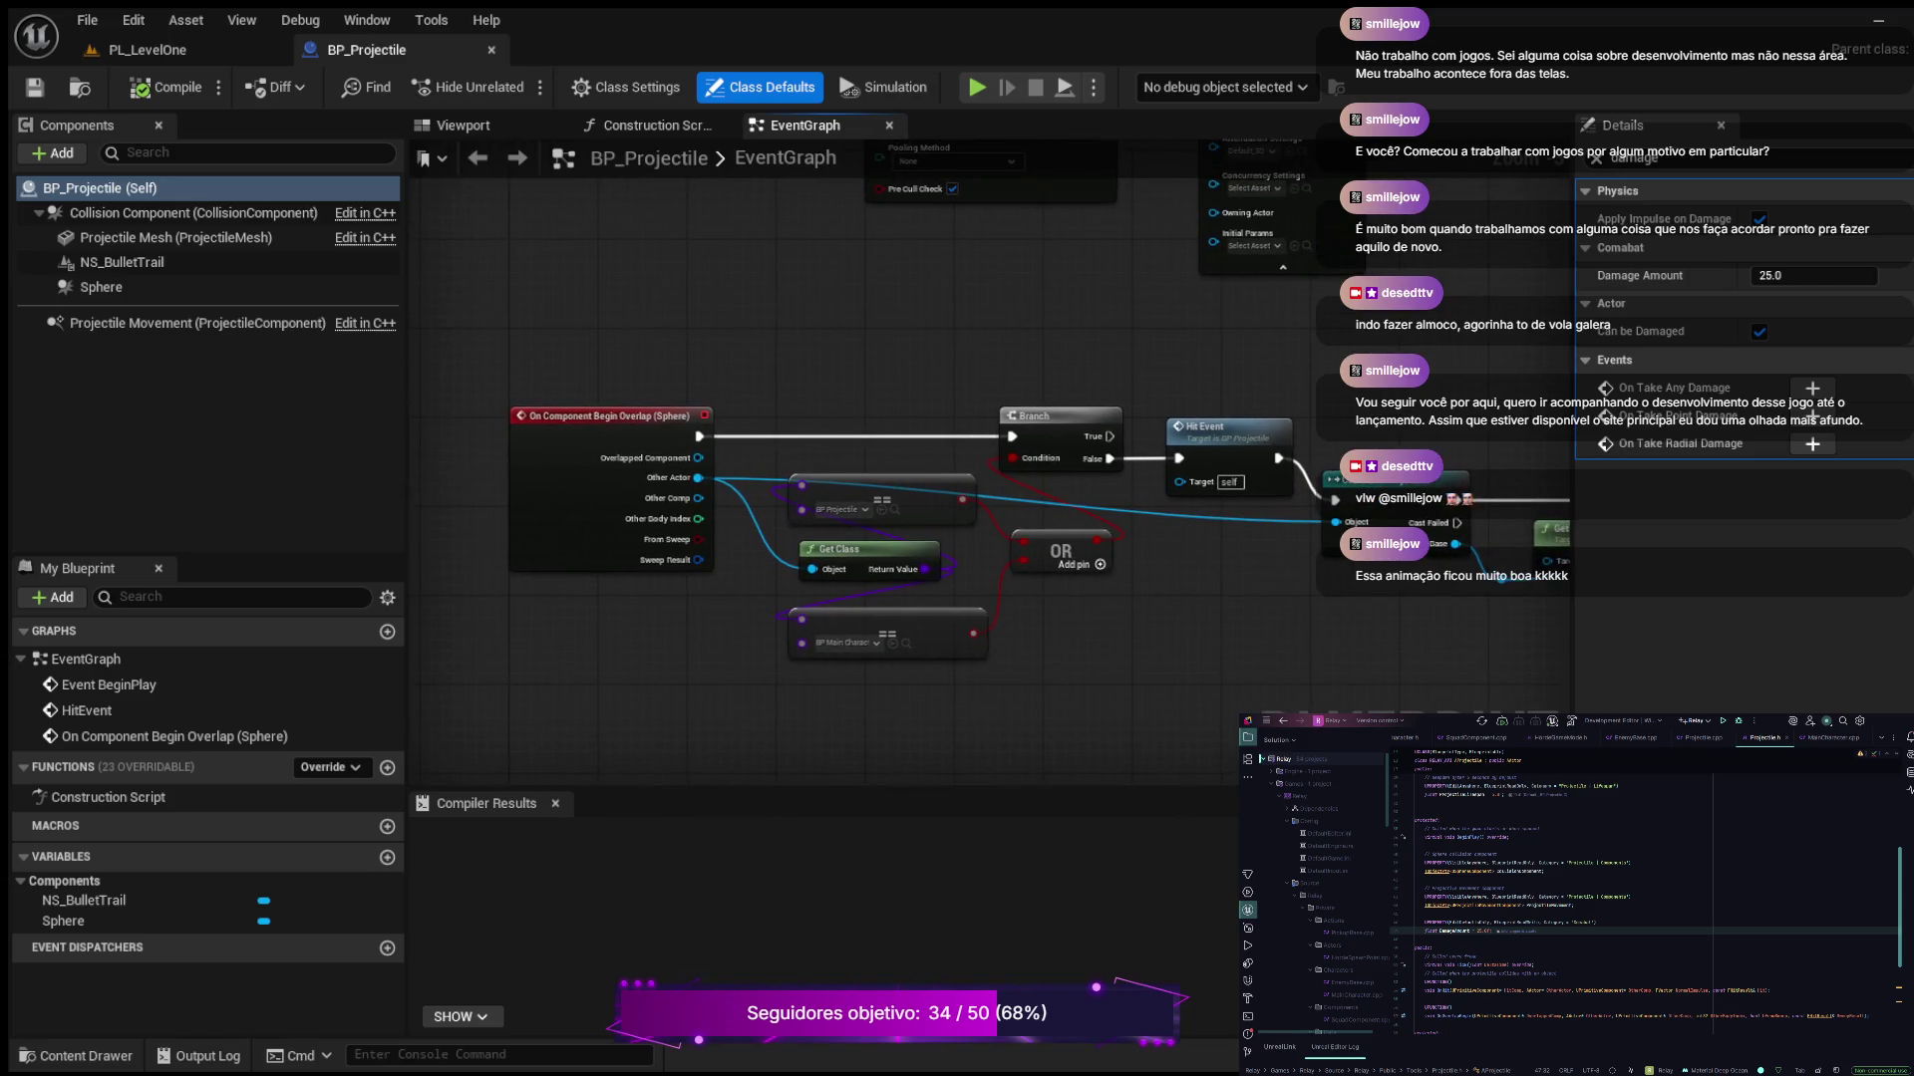
mouse_move(1128, 350)
left_mouse_down()
mouse_move(1022, 329)
mouse_move(1158, 314)
mouse_move(476, 289)
mouse_move(1453, 346)
mouse_move(1423, 344)
left_mouse_up()
scroll(1022, 329, "up", 2)
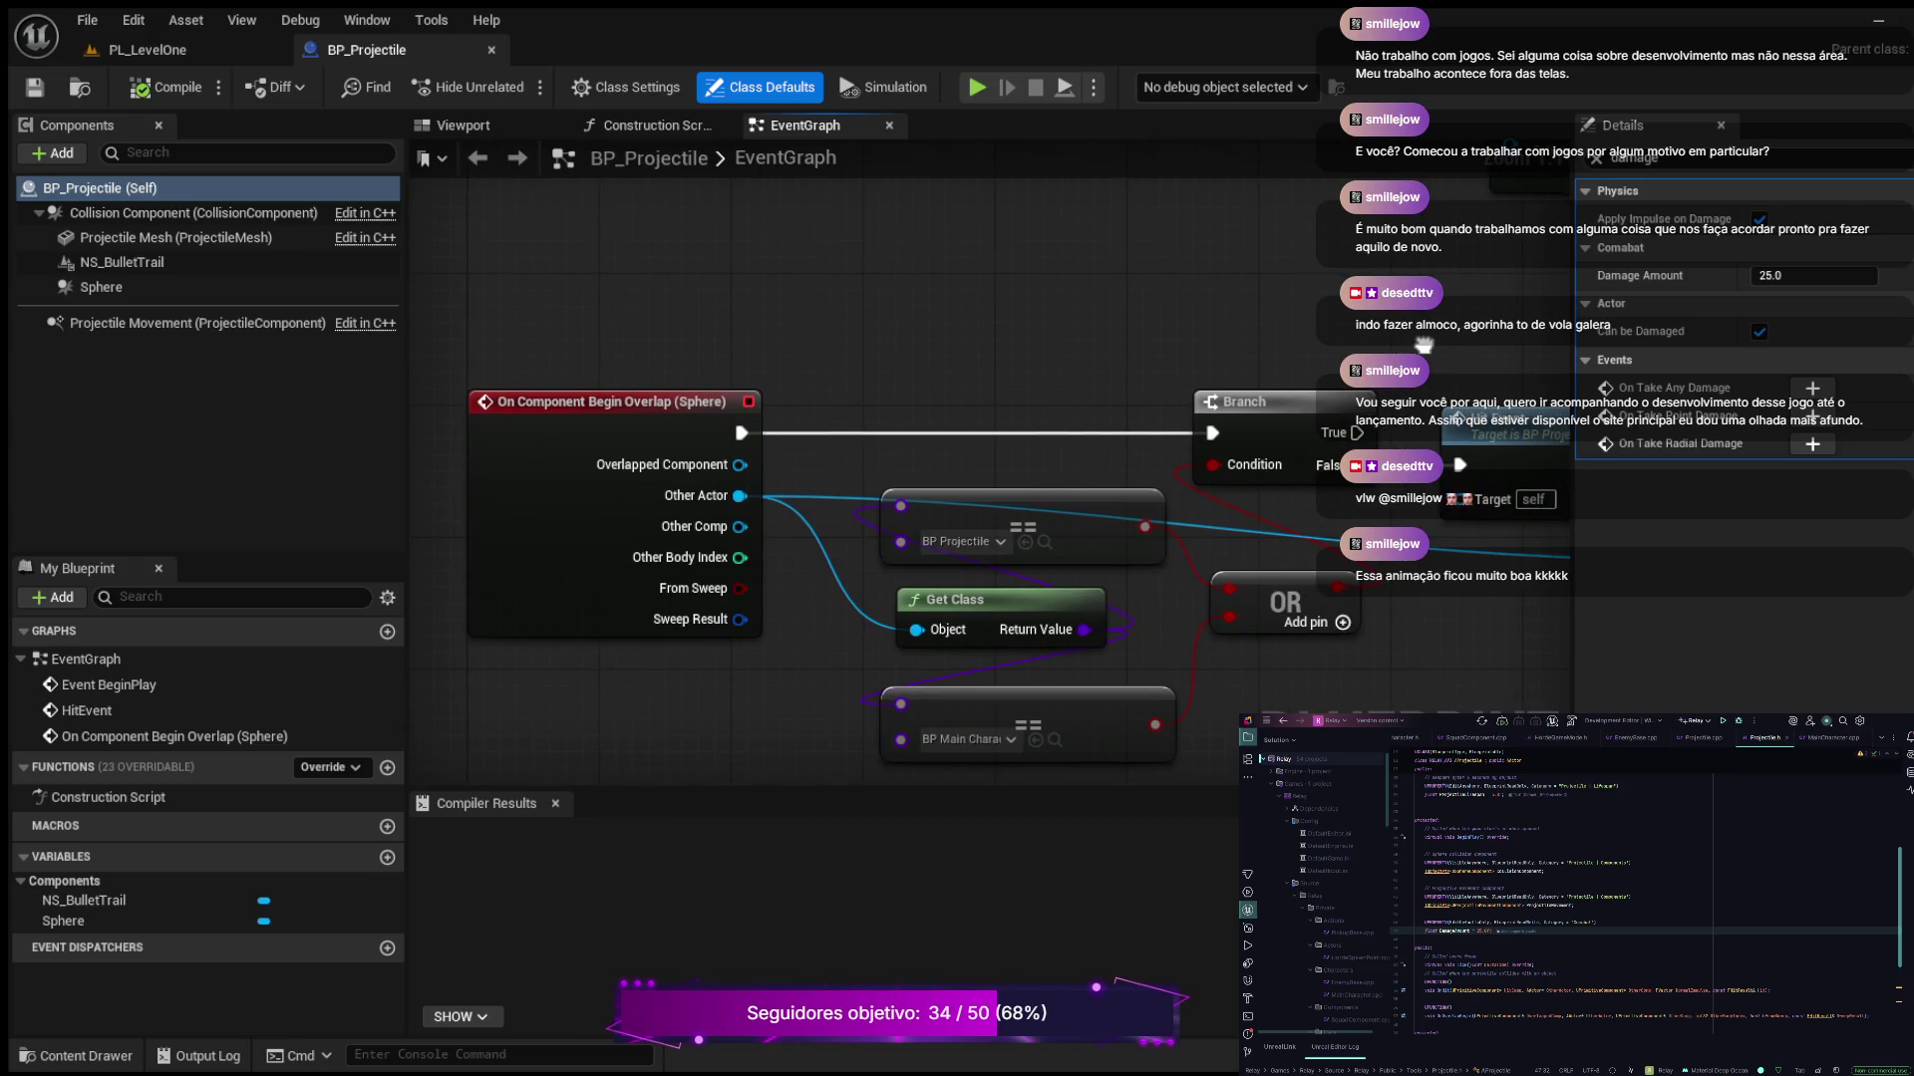
mouse_move(1423, 344)
left_mouse_down()
mouse_move(1316, 289)
mouse_move(1022, 296)
mouse_move(1124, 300)
left_mouse_up()
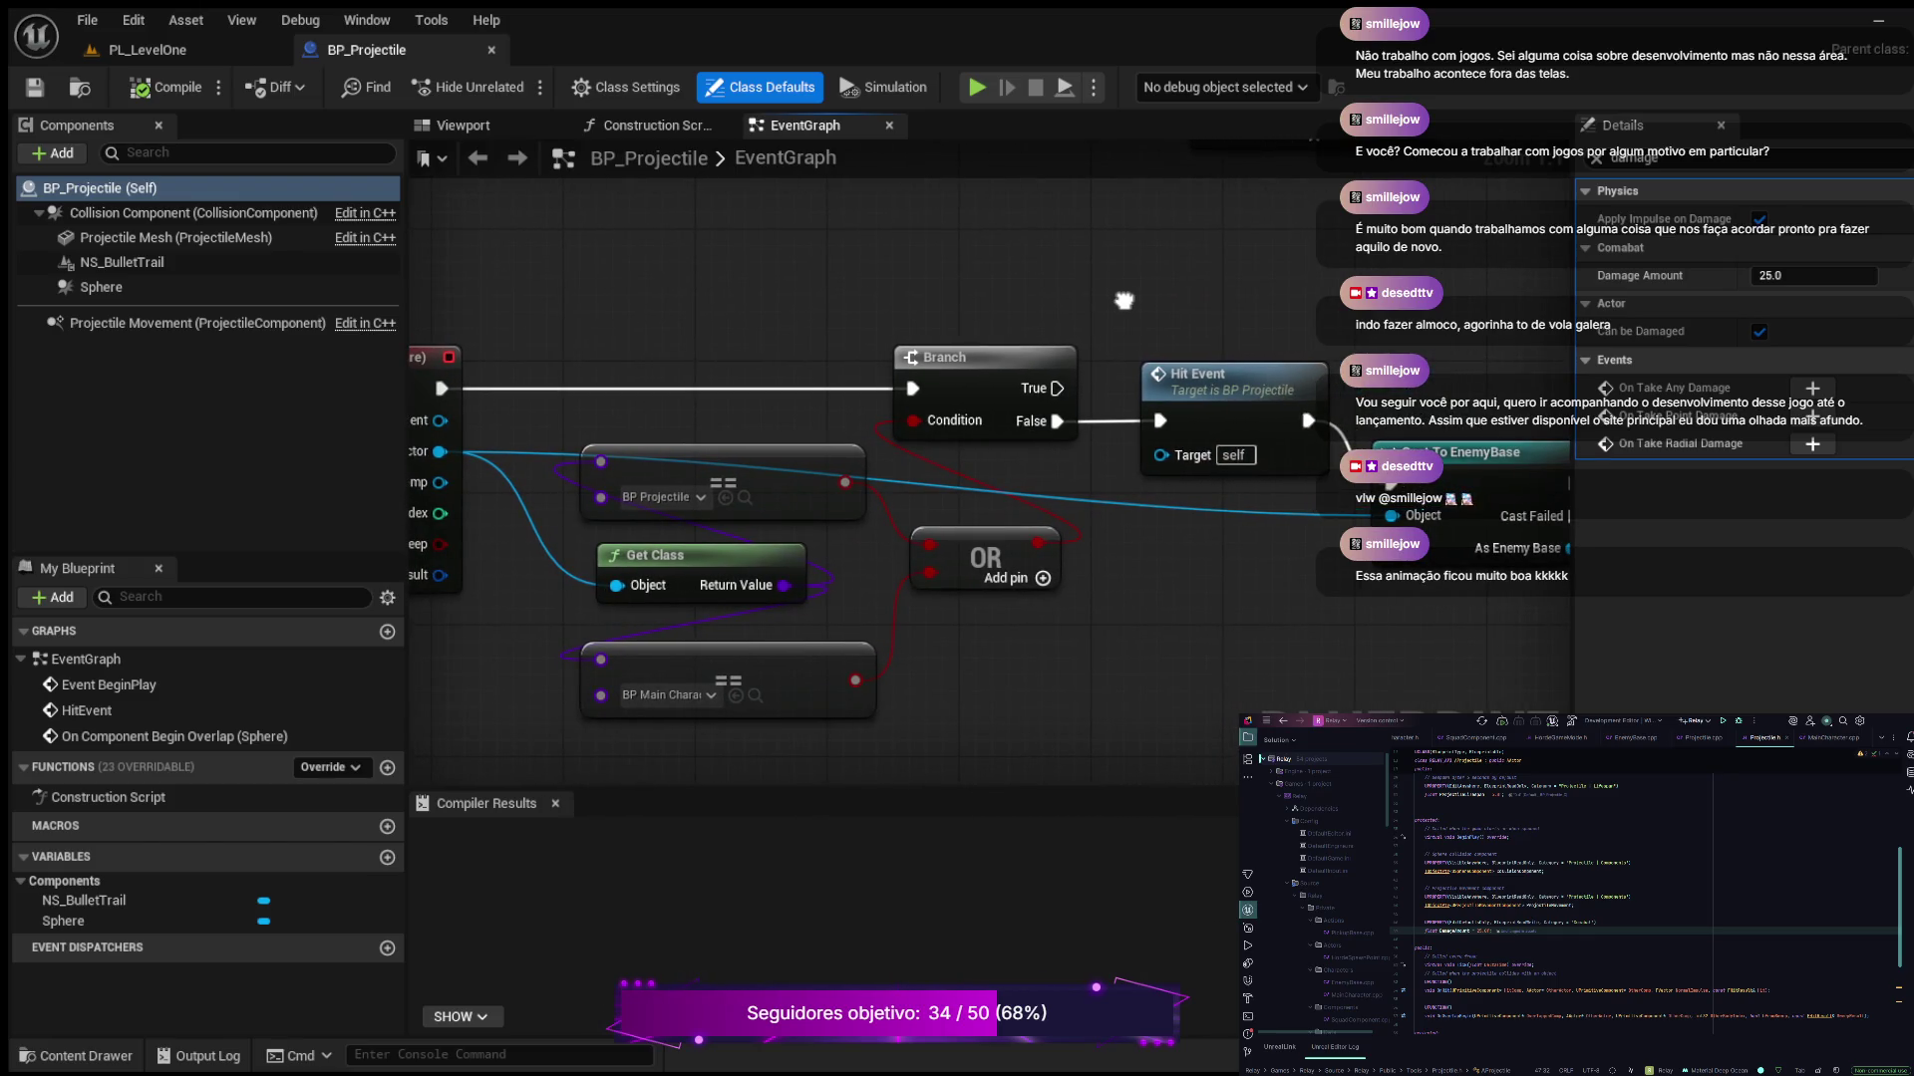
left_click_drag(1125, 300, 1221, 311)
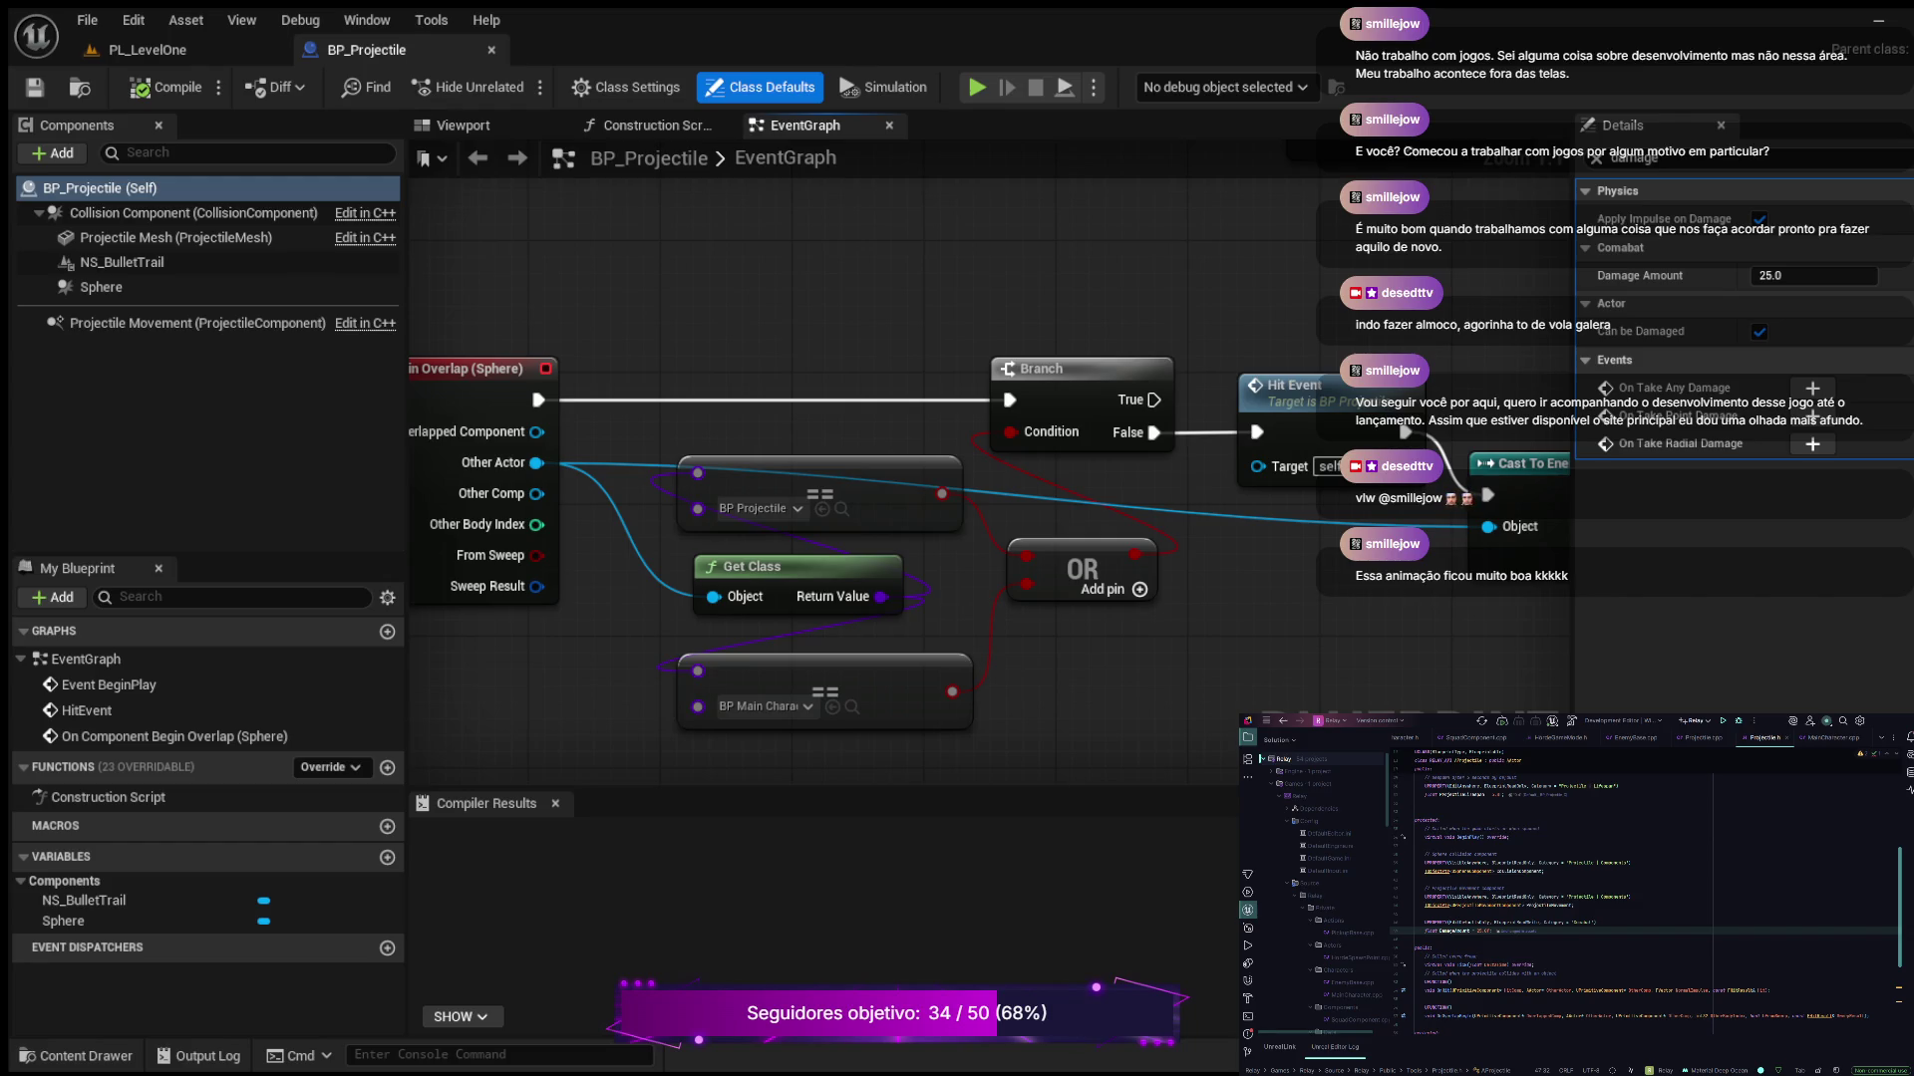
mouse_move(1546, 662)
left_mouse_down()
mouse_move(736, 623)
mouse_move(1196, 660)
mouse_move(1173, 659)
left_mouse_up()
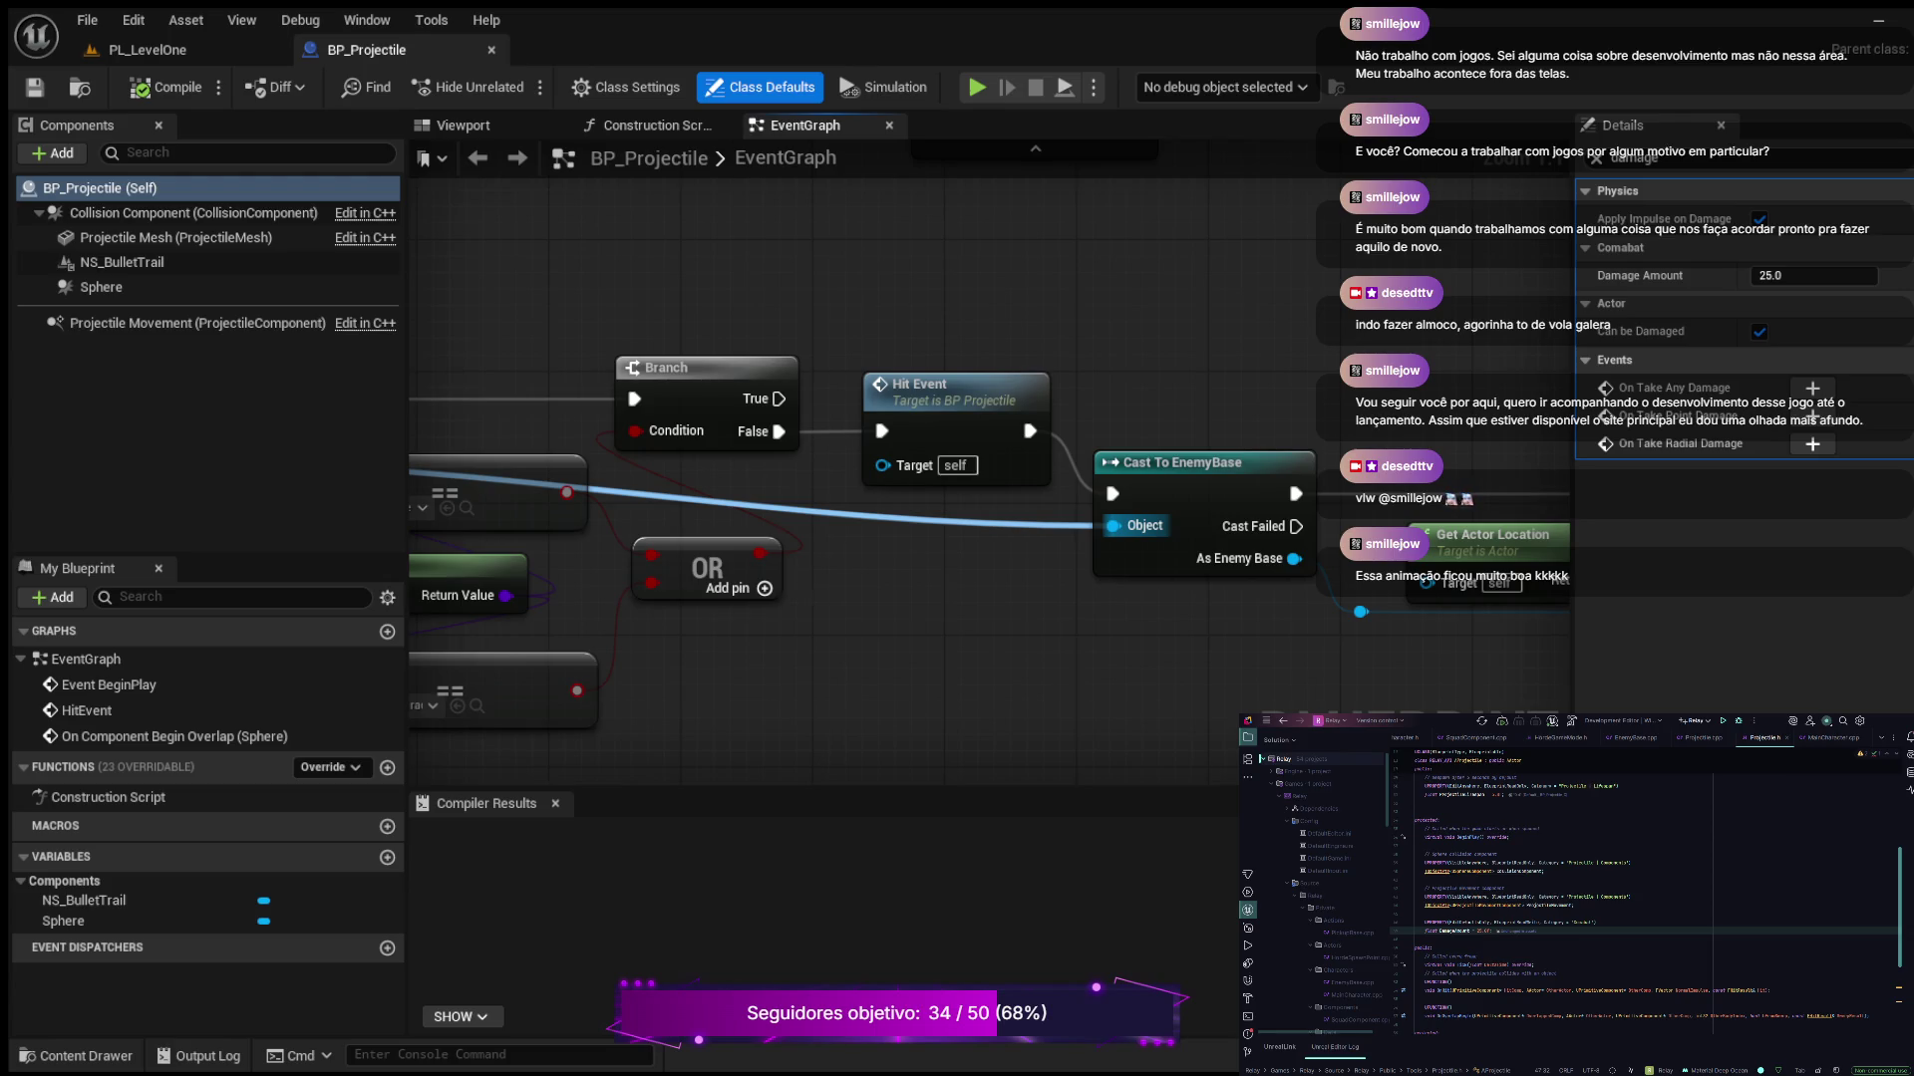
mouse_move(927, 670)
left_mouse_down()
mouse_move(1118, 503)
mouse_move(1413, 510)
left_mouse_up()
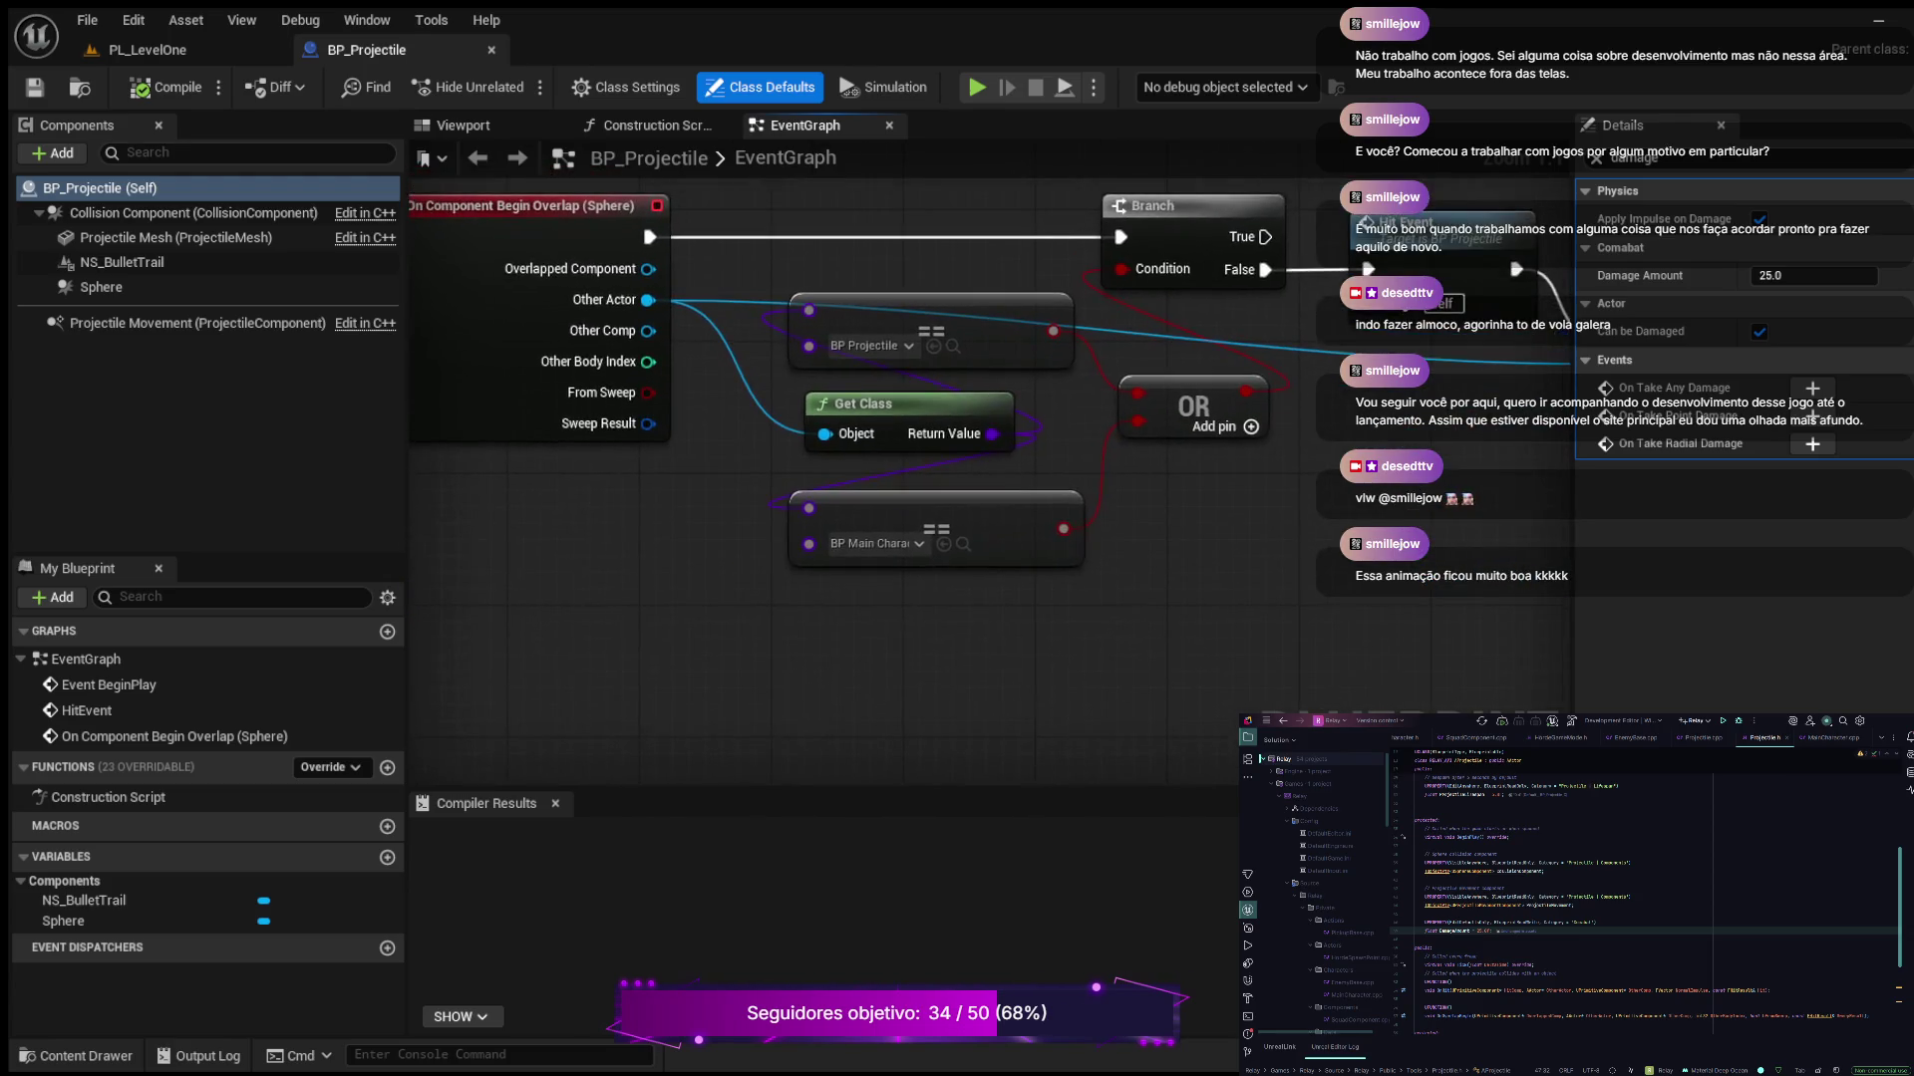
mouse_move(680, 606)
left_mouse_down()
mouse_move(978, 699)
mouse_move(734, 793)
mouse_move(650, 766)
mouse_move(694, 766)
mouse_move(773, 827)
mouse_move(835, 817)
left_mouse_up()
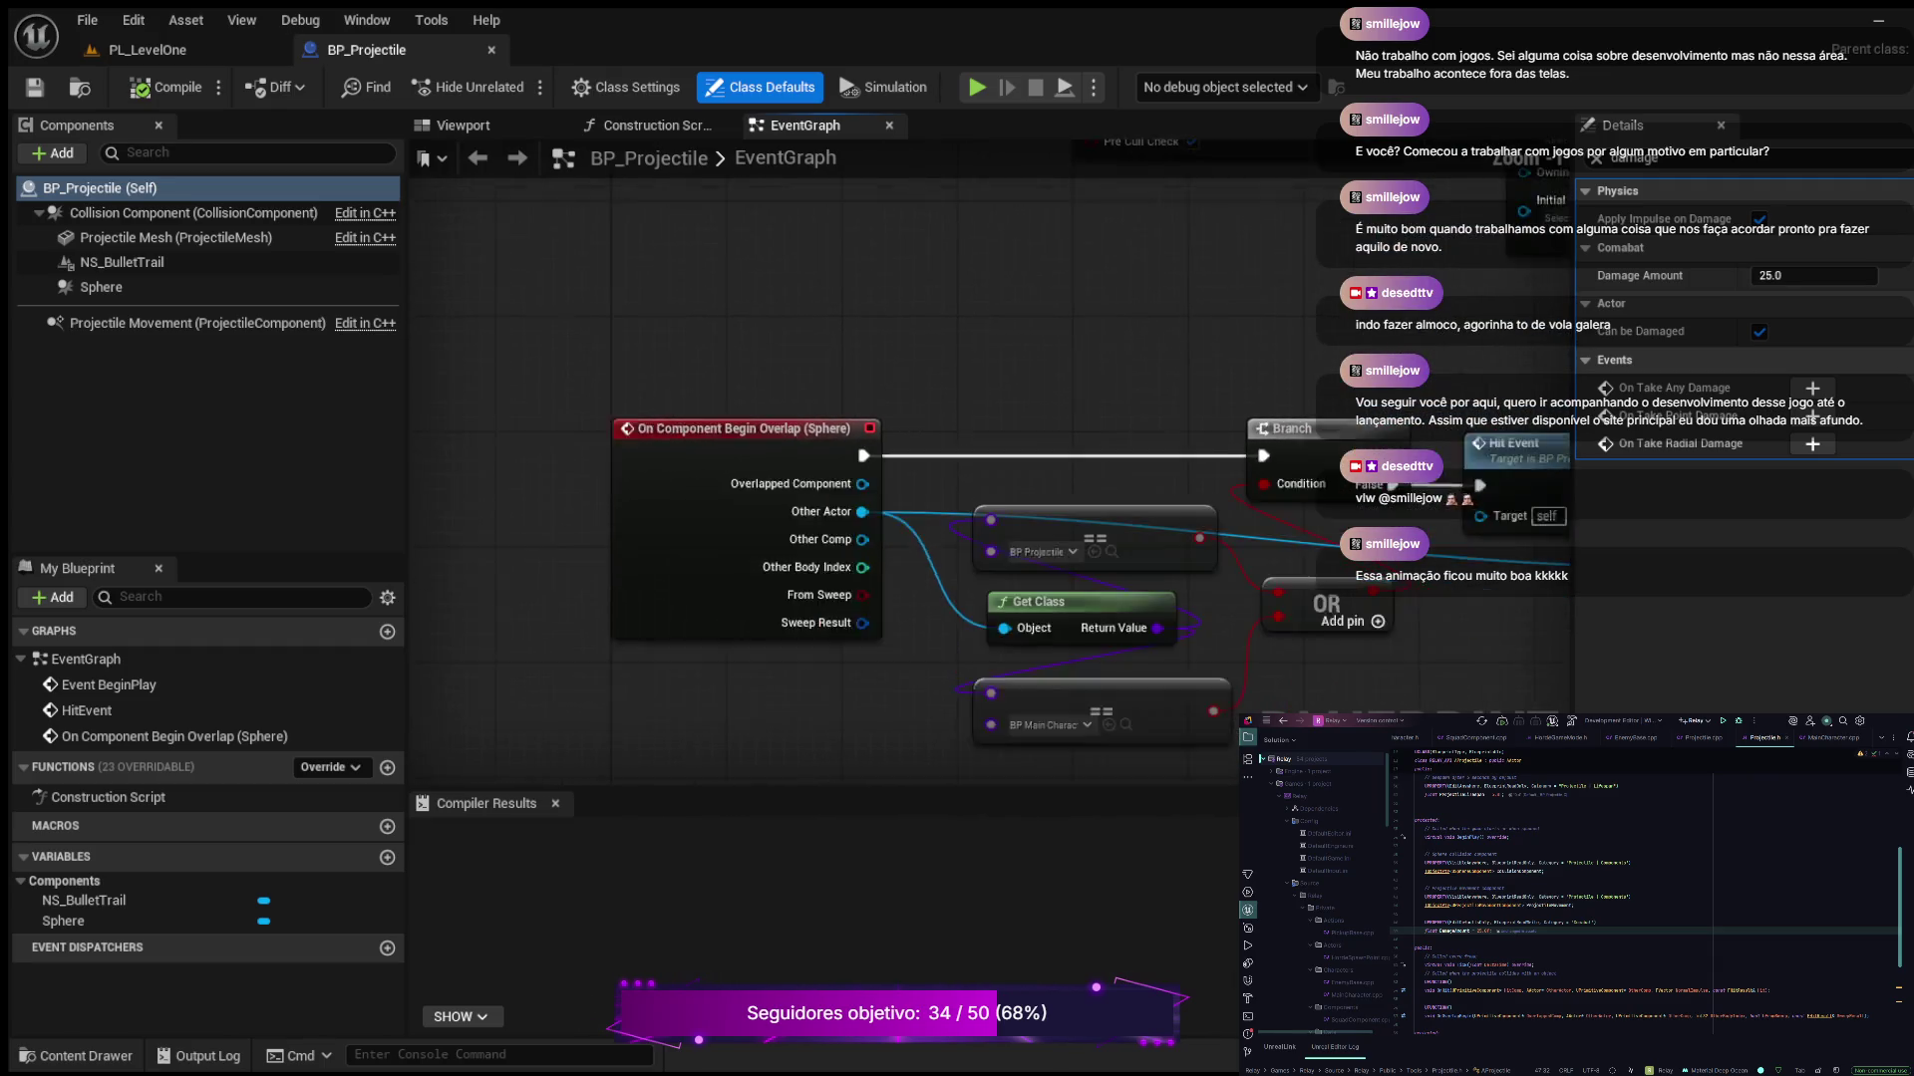
scroll(917, 398, "down", 2)
mouse_move(917, 398)
left_mouse_down()
mouse_move(568, 619)
mouse_move(1056, 734)
left_mouse_up()
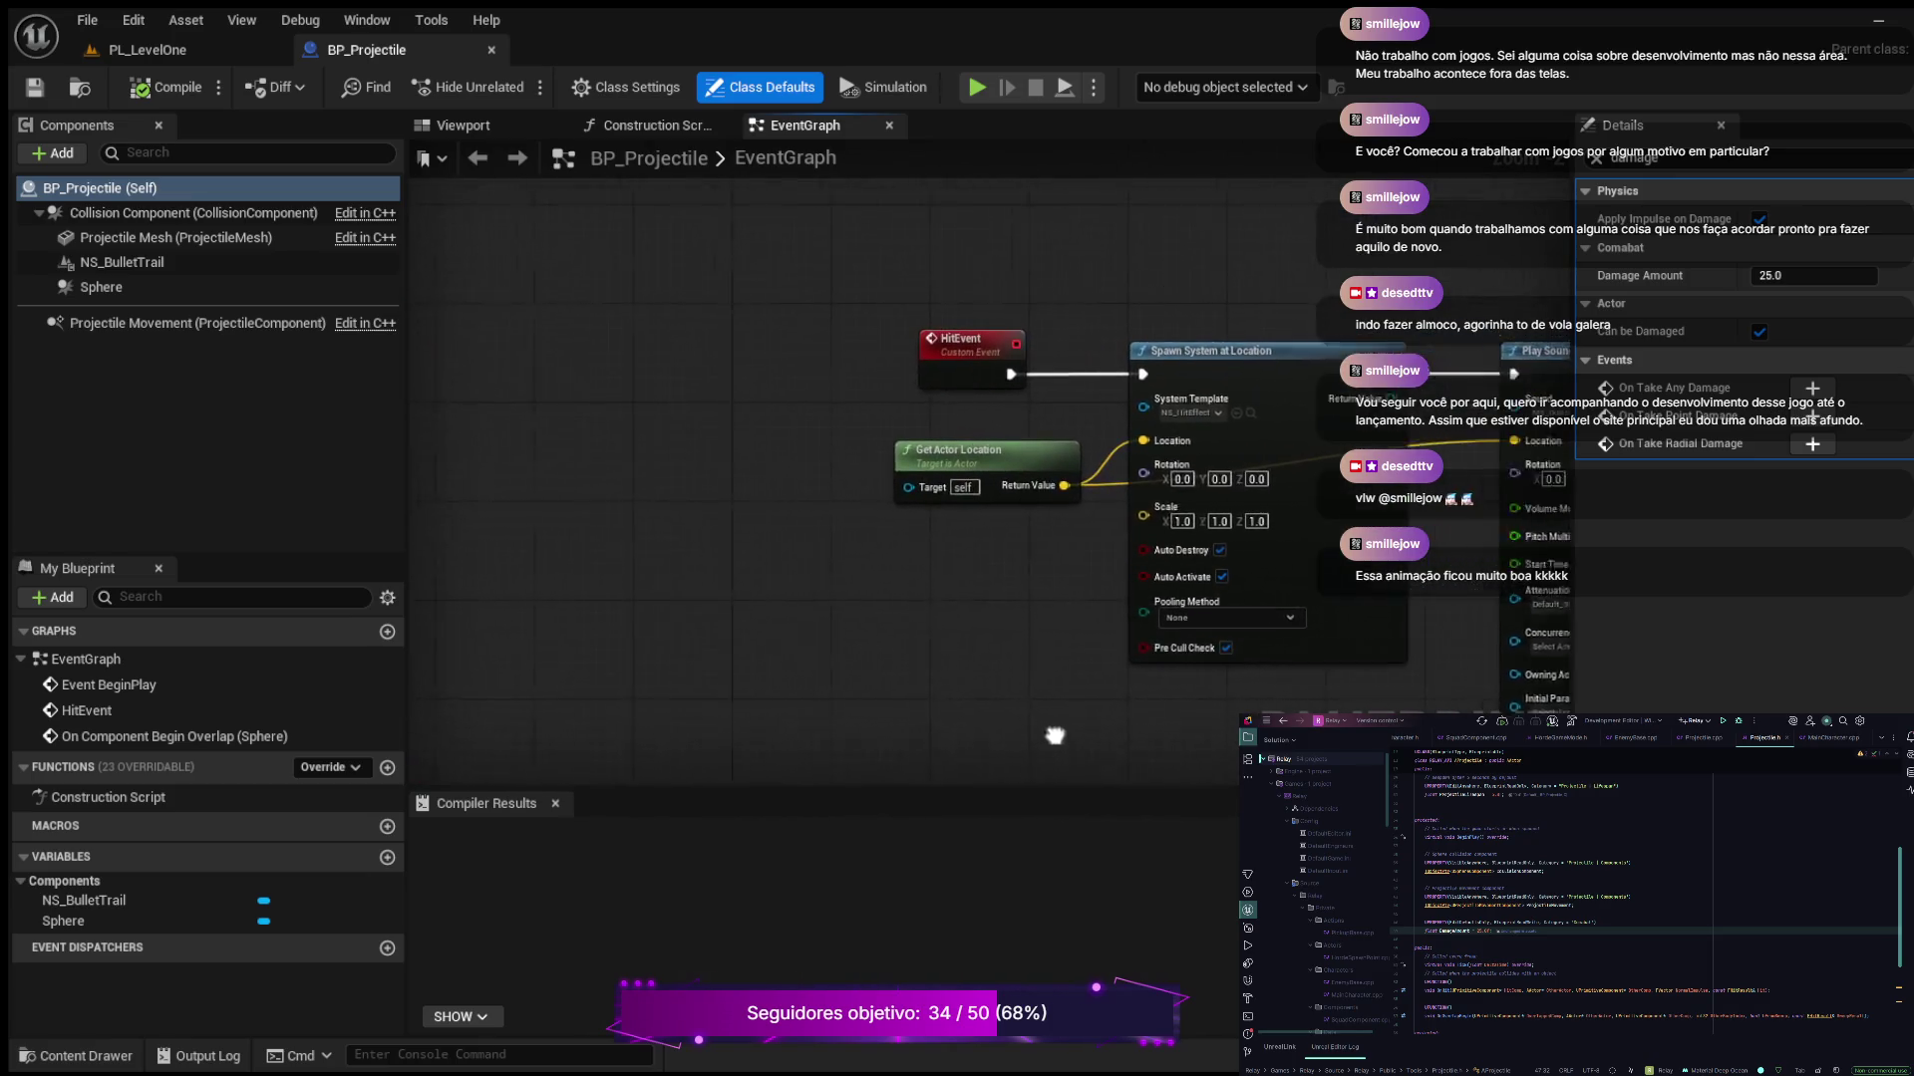
mouse_move(897, 349)
left_mouse_down()
mouse_move(688, 495)
mouse_move(620, 735)
mouse_move(641, 756)
mouse_move(620, 883)
left_mouse_up()
scroll(663, 573, "down", 1)
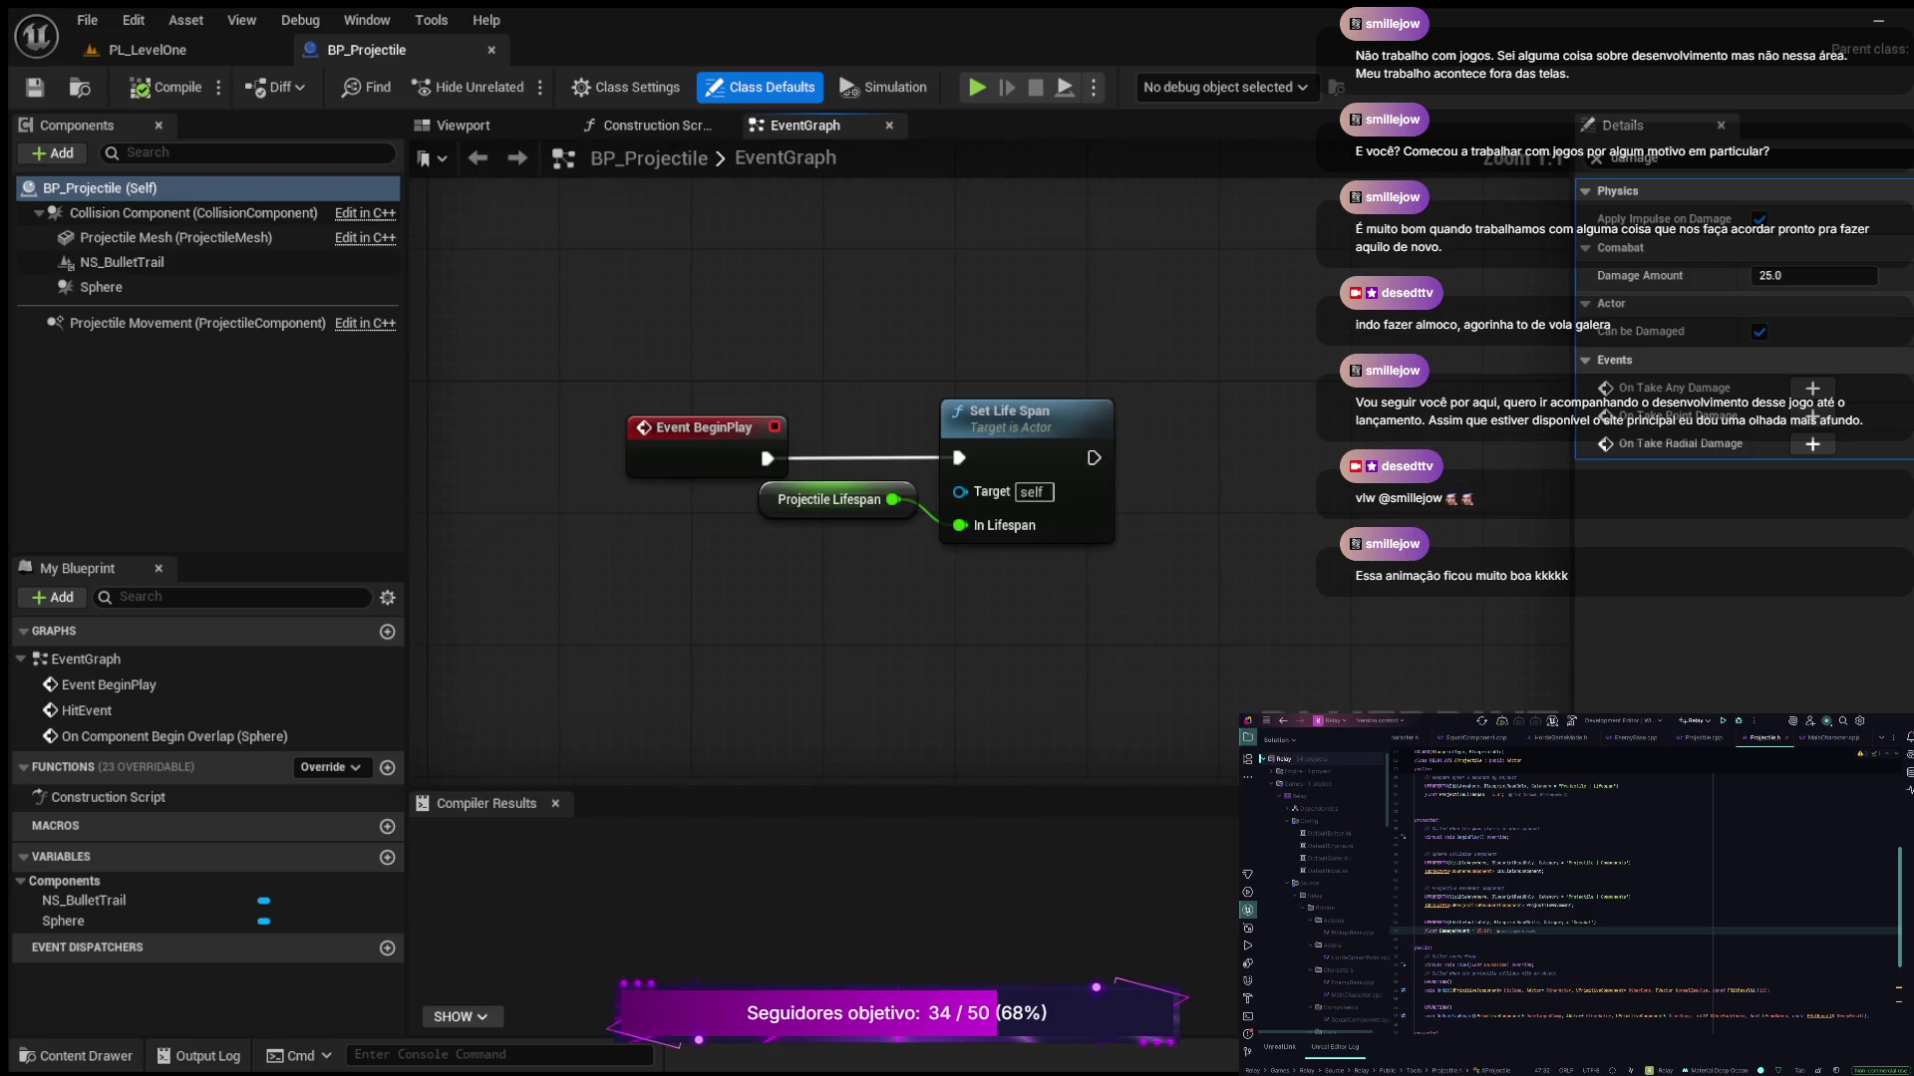
scroll(663, 573, "down", 1)
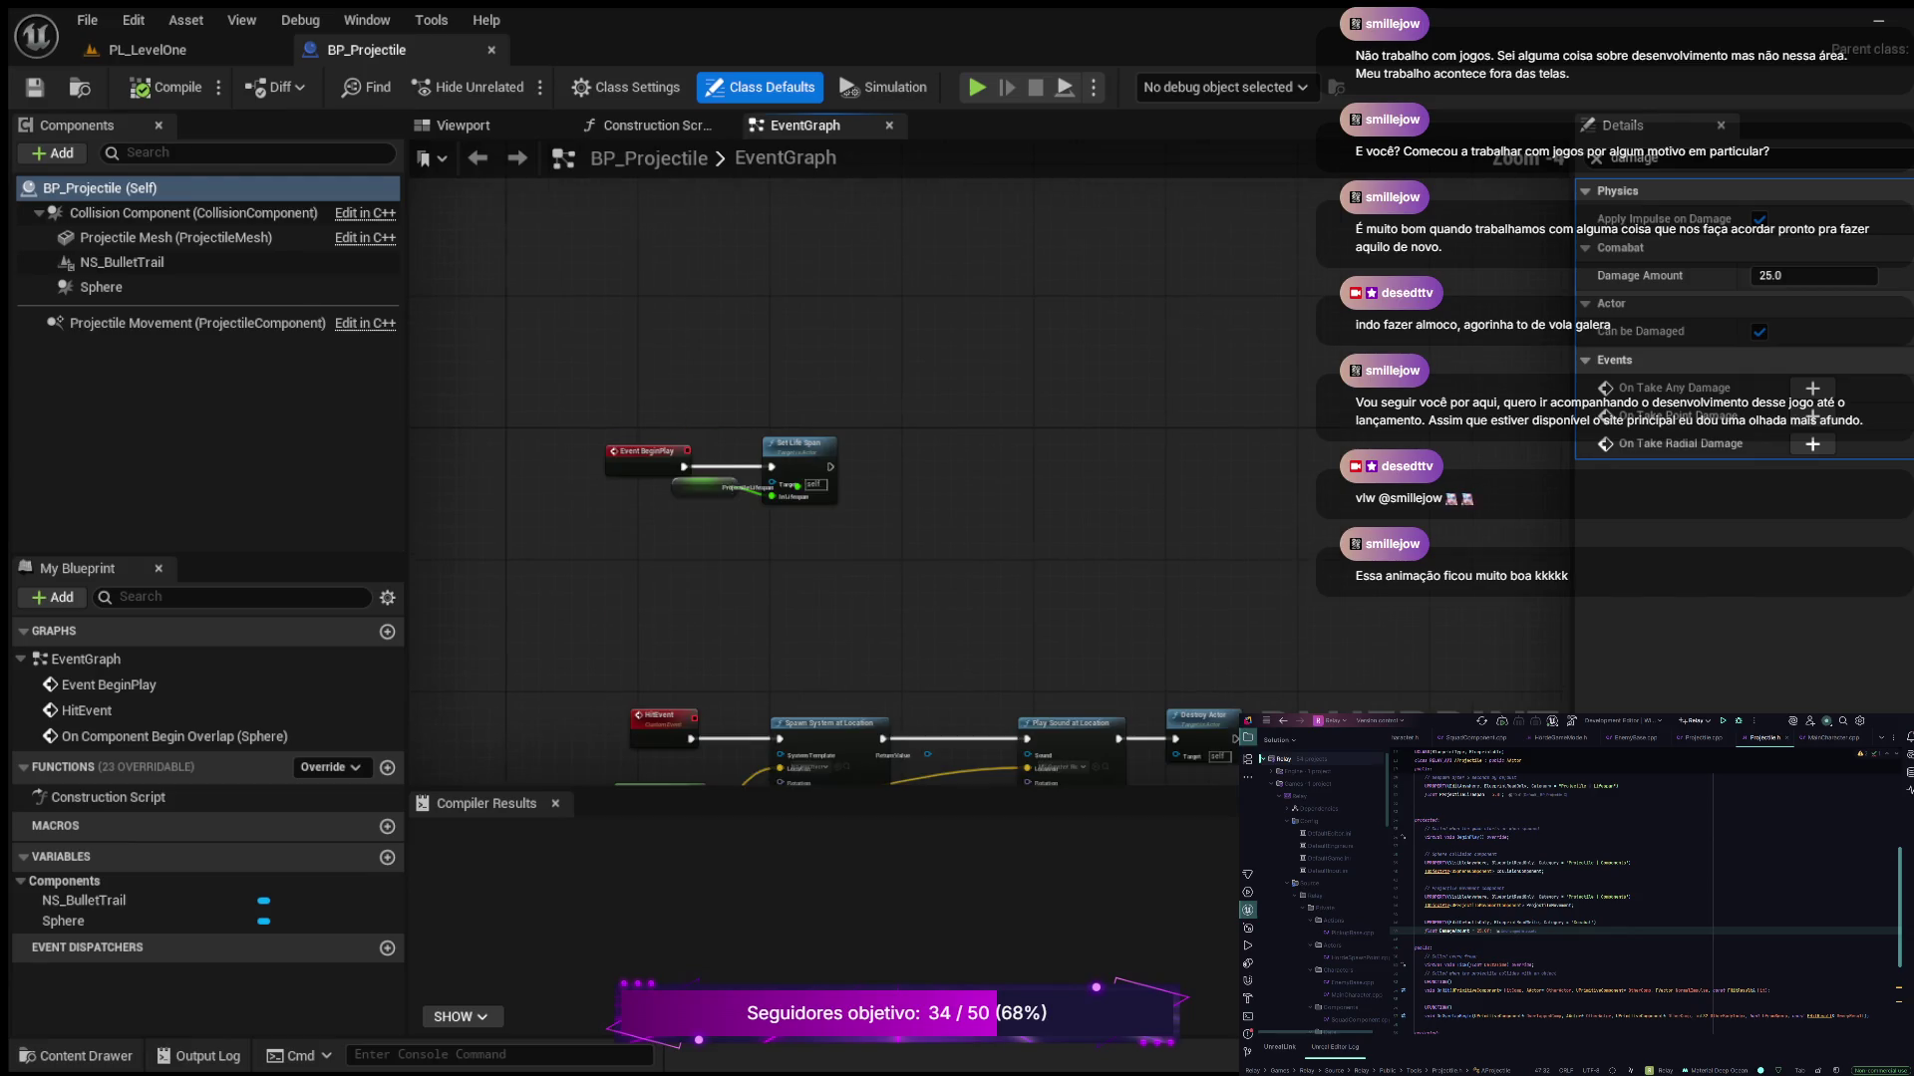
scroll(991, 555, "up", 3)
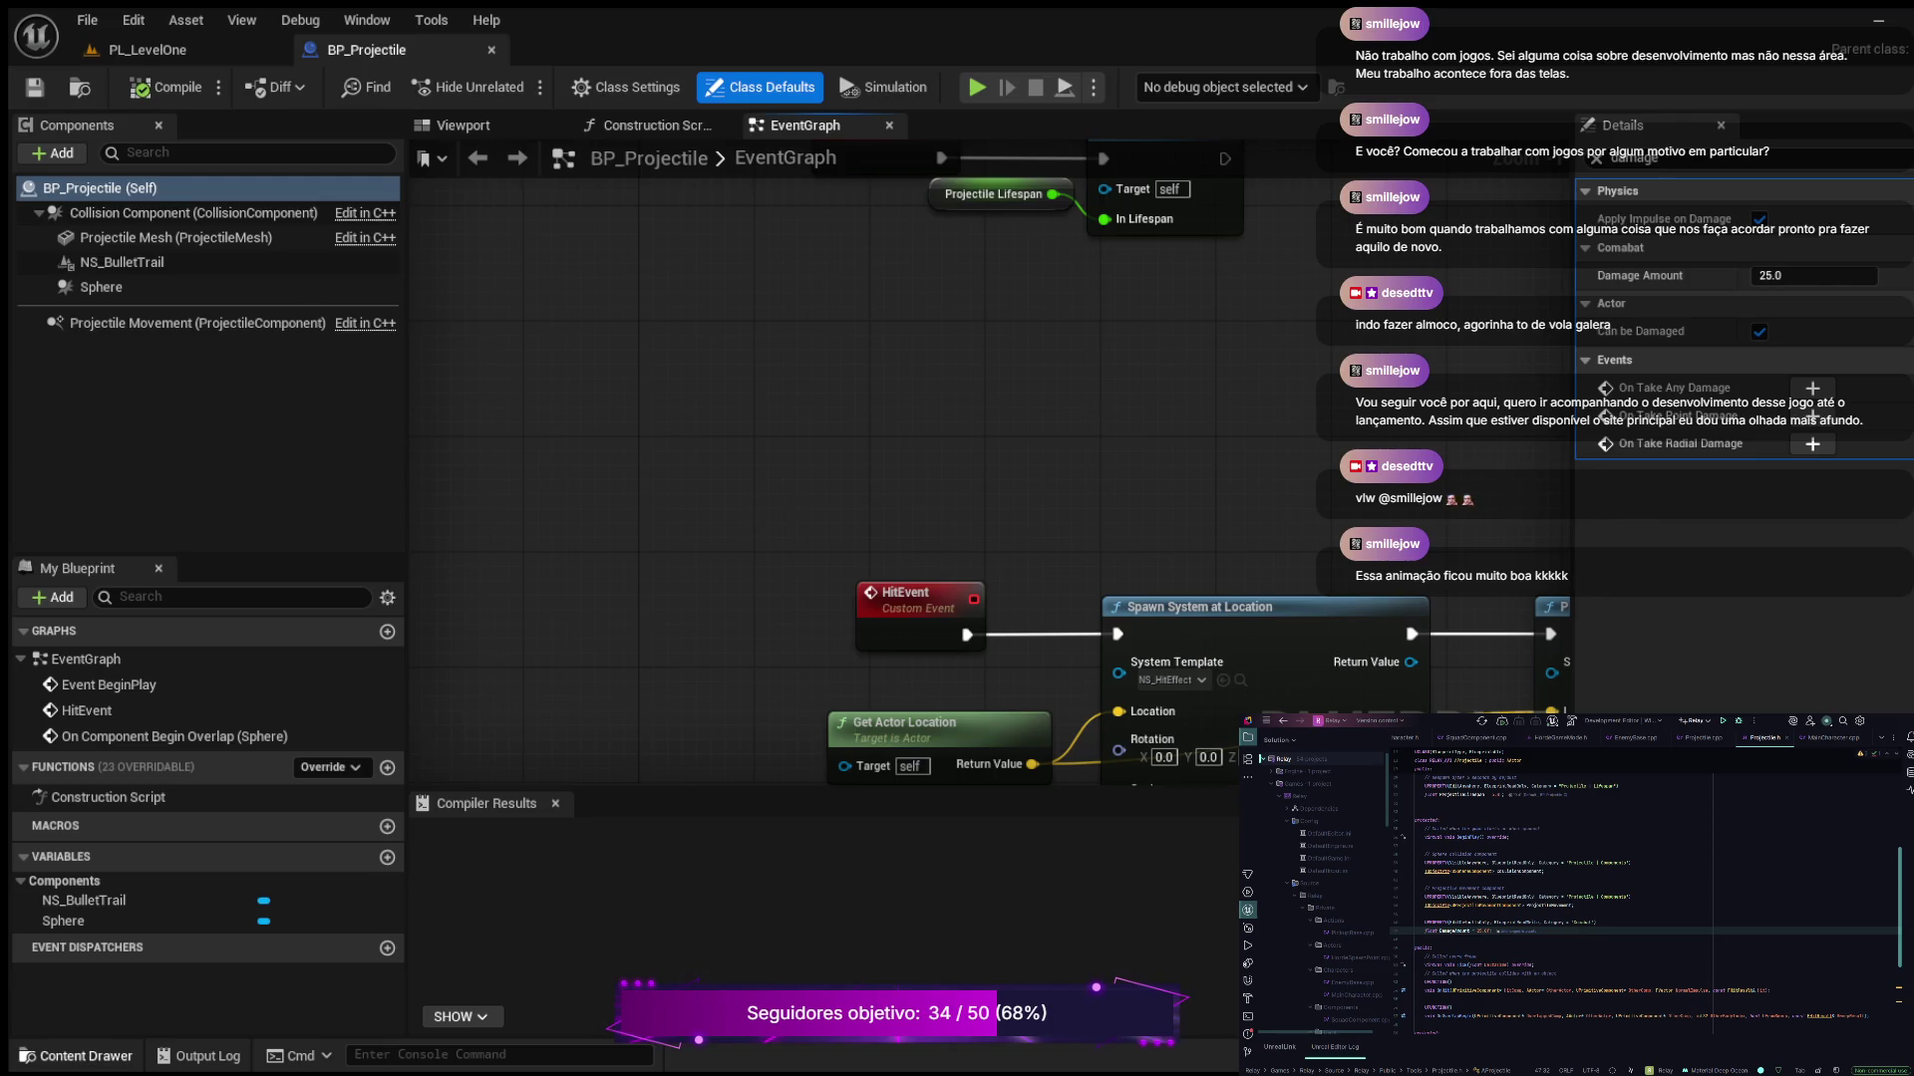
Open WBP_MainMenu from the Content Drawer's HUD folder in the Widget Blueprint editor
left_click(76, 1055)
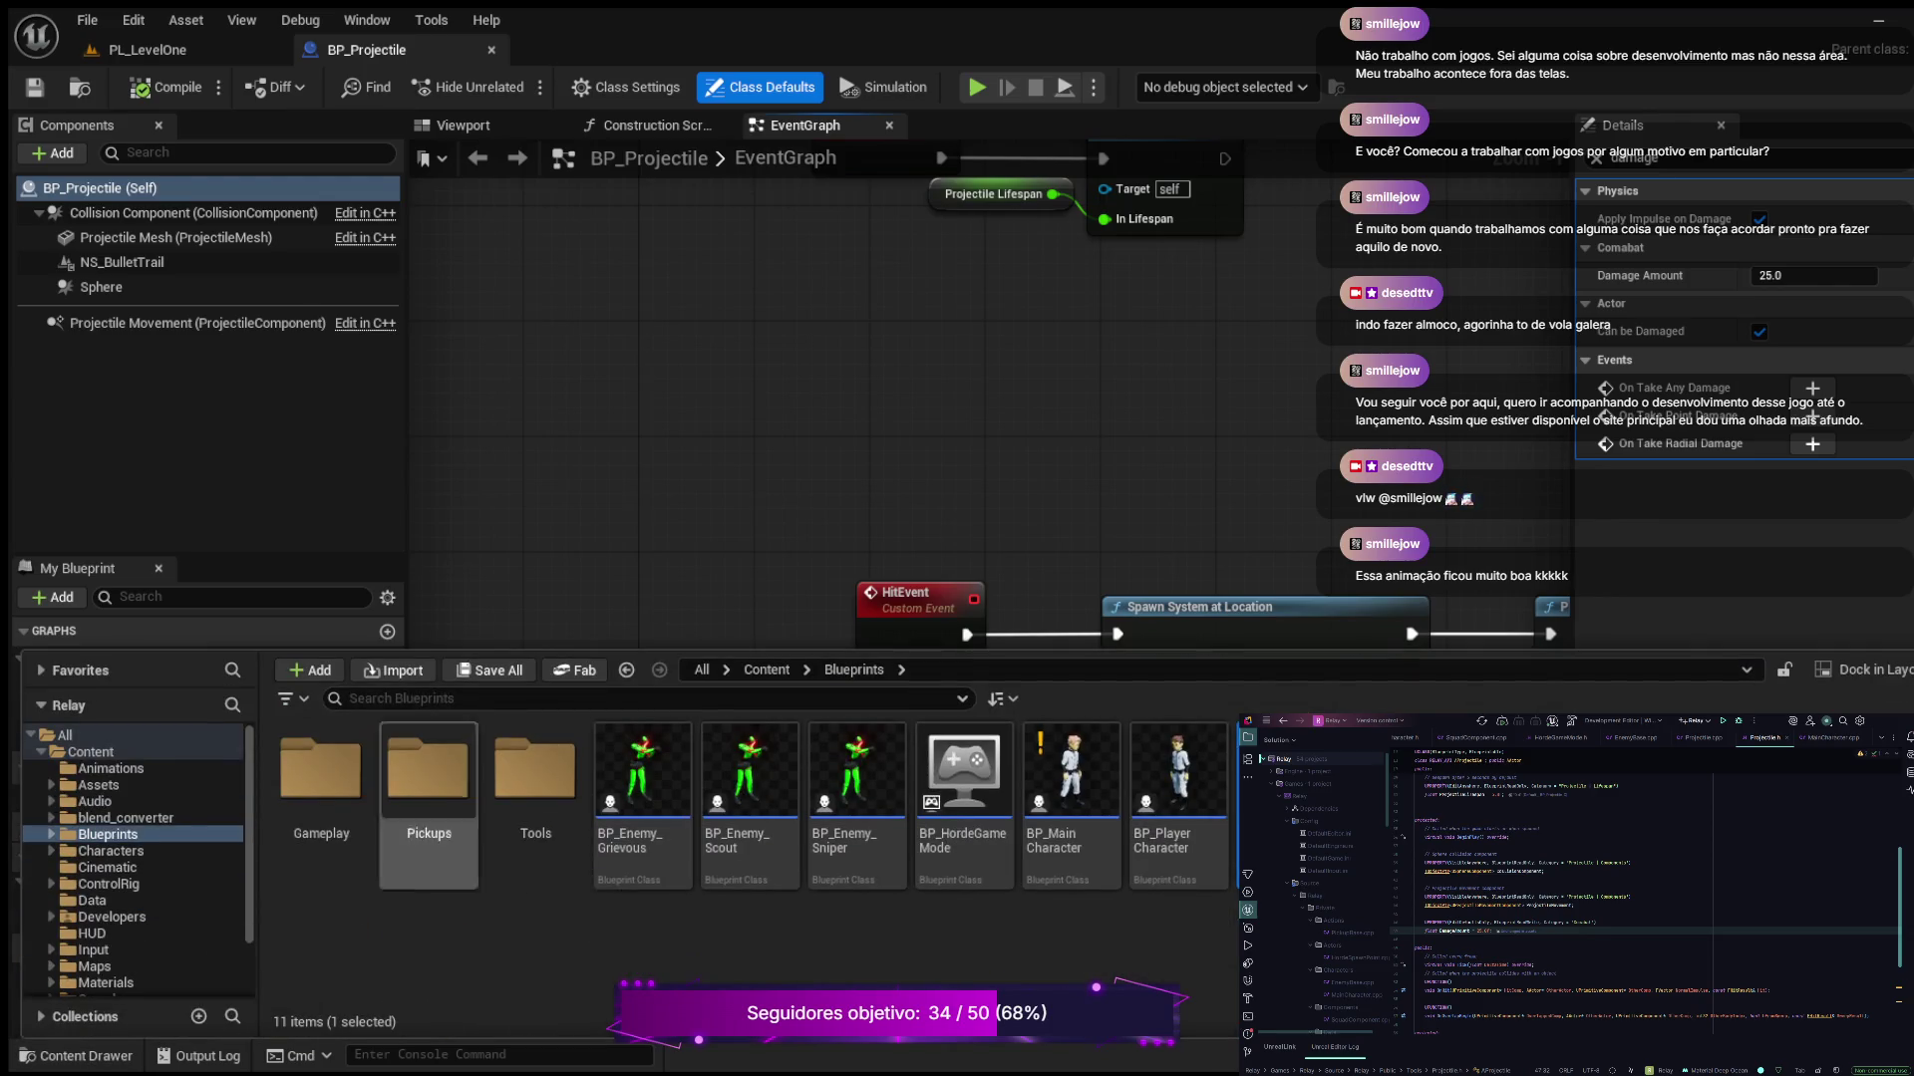
left_click(92, 933)
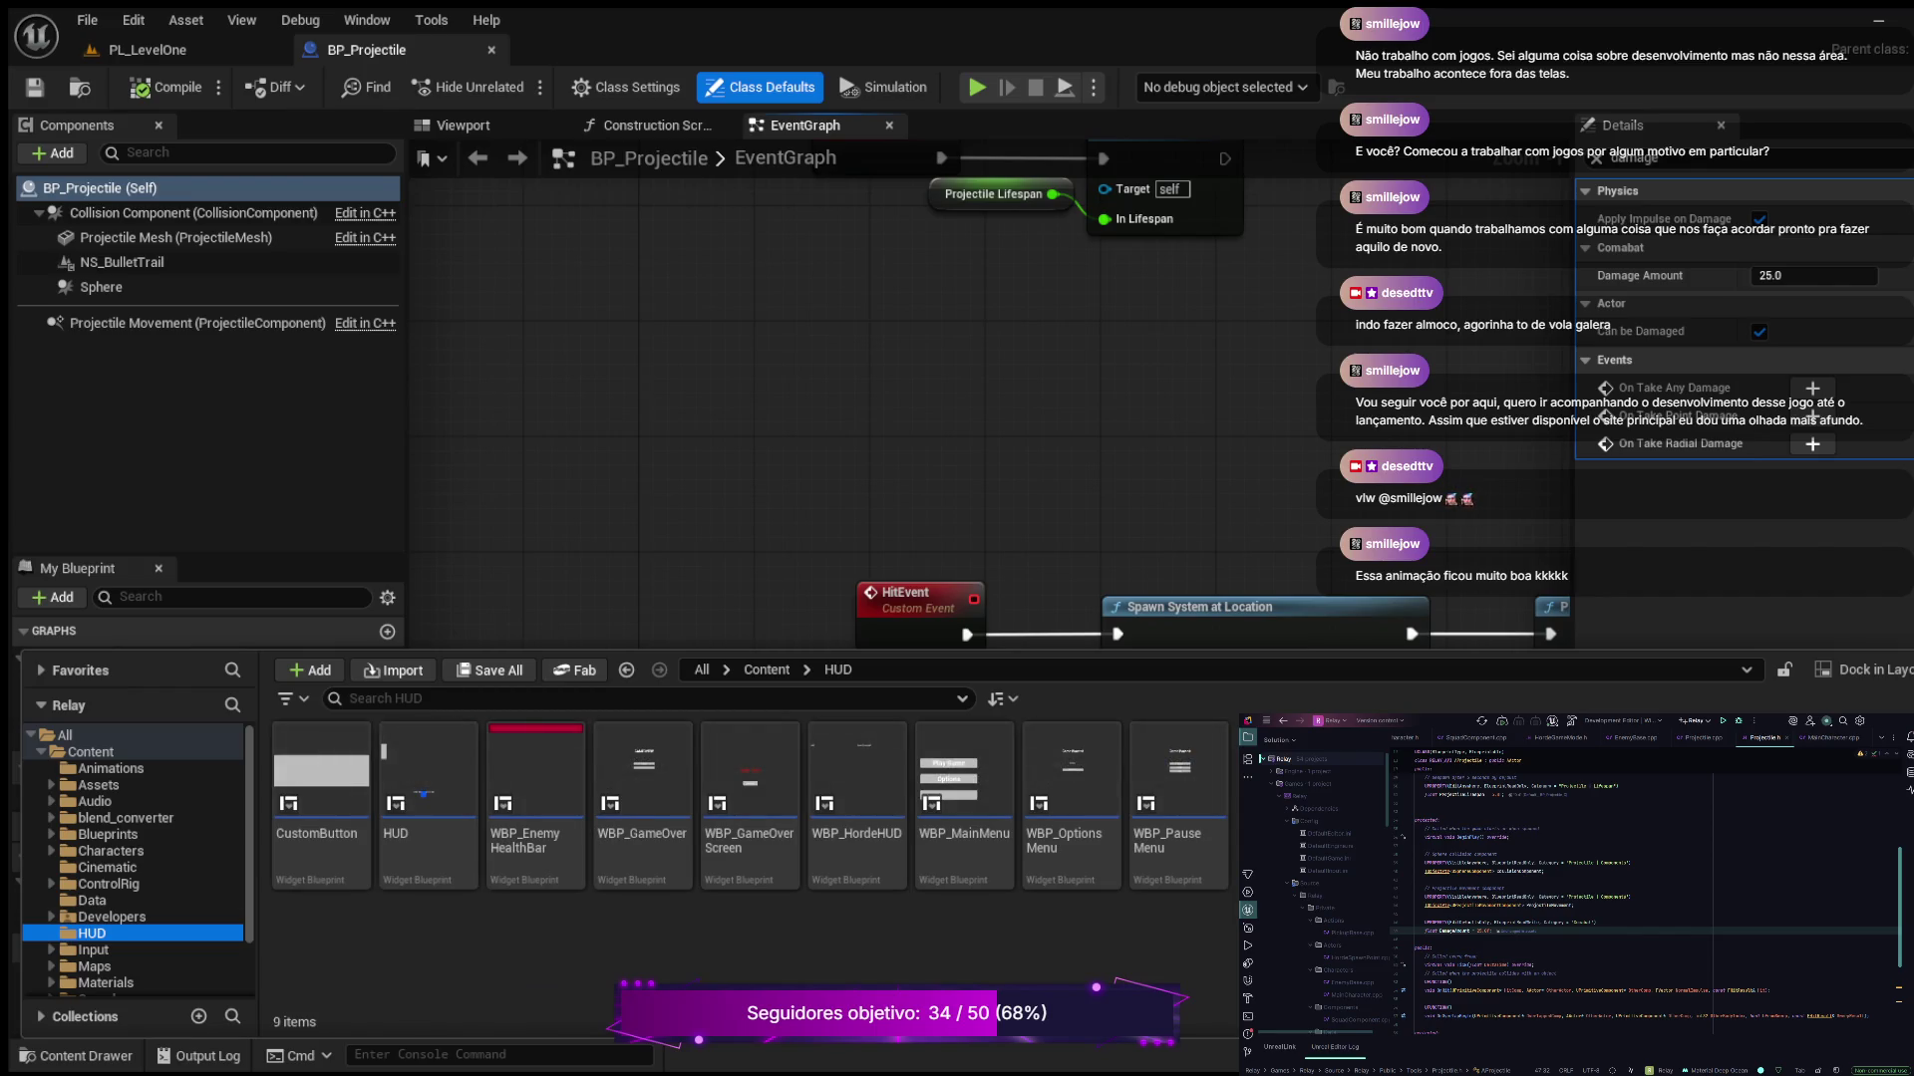
left_click(963, 787)
double_click(964, 787)
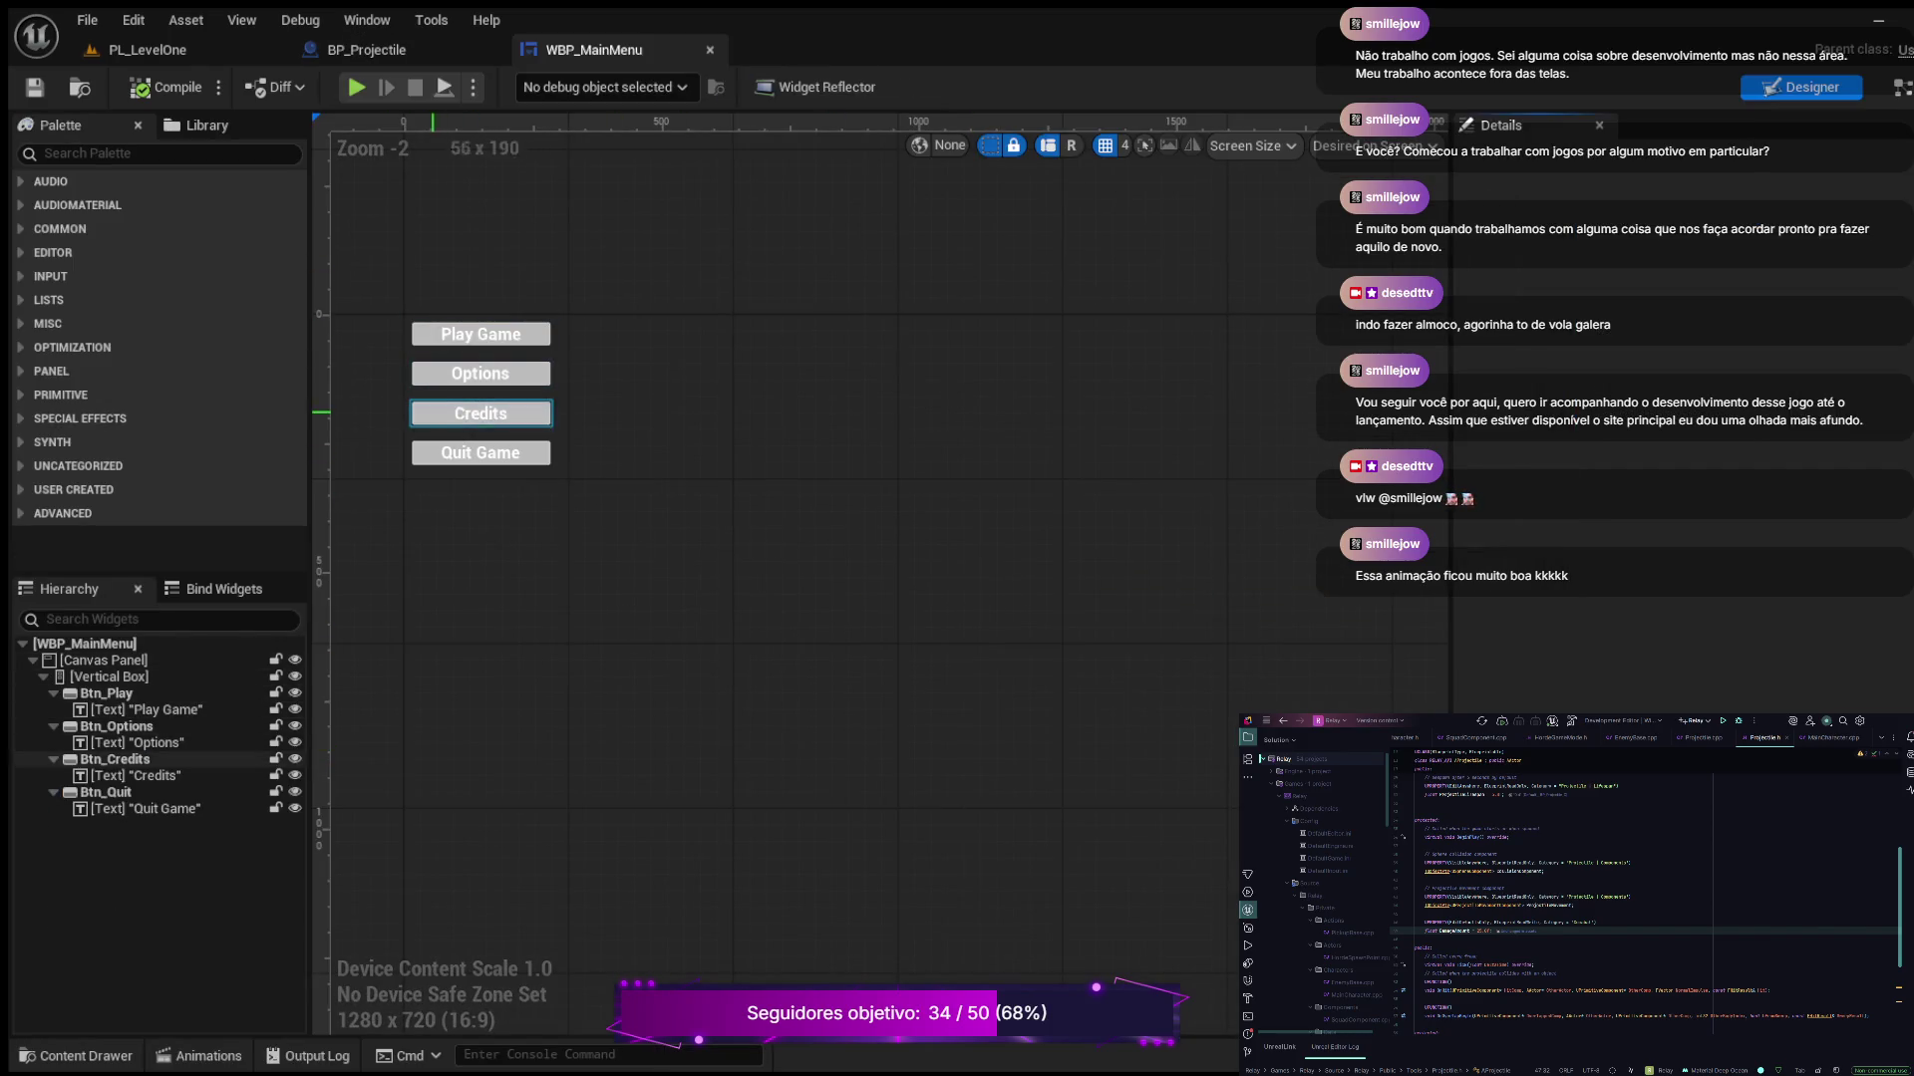
Select Btn_Play in the Hierarchy to show its properties in Details
left_click(106, 693)
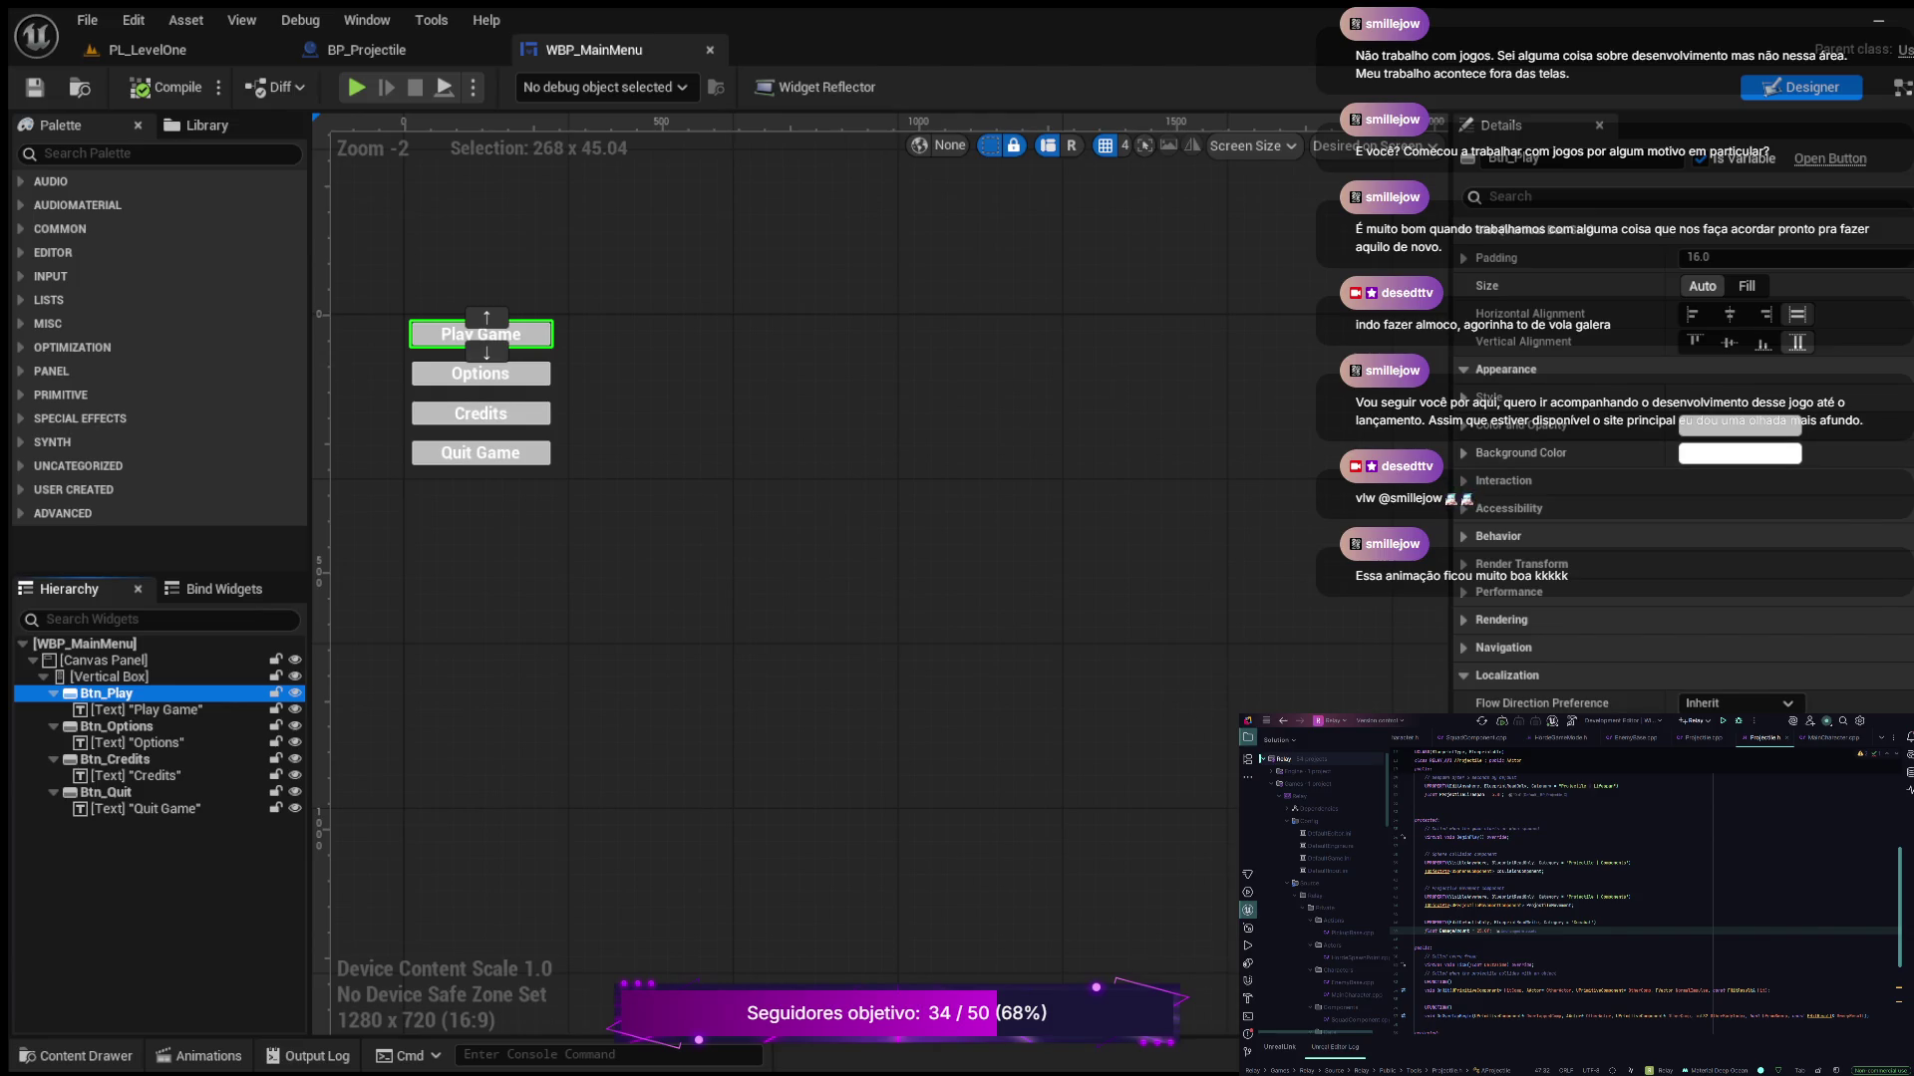
Expand the button's Appearance Style to reveal its normal, hovered and pressed settings
left_click(1464, 396)
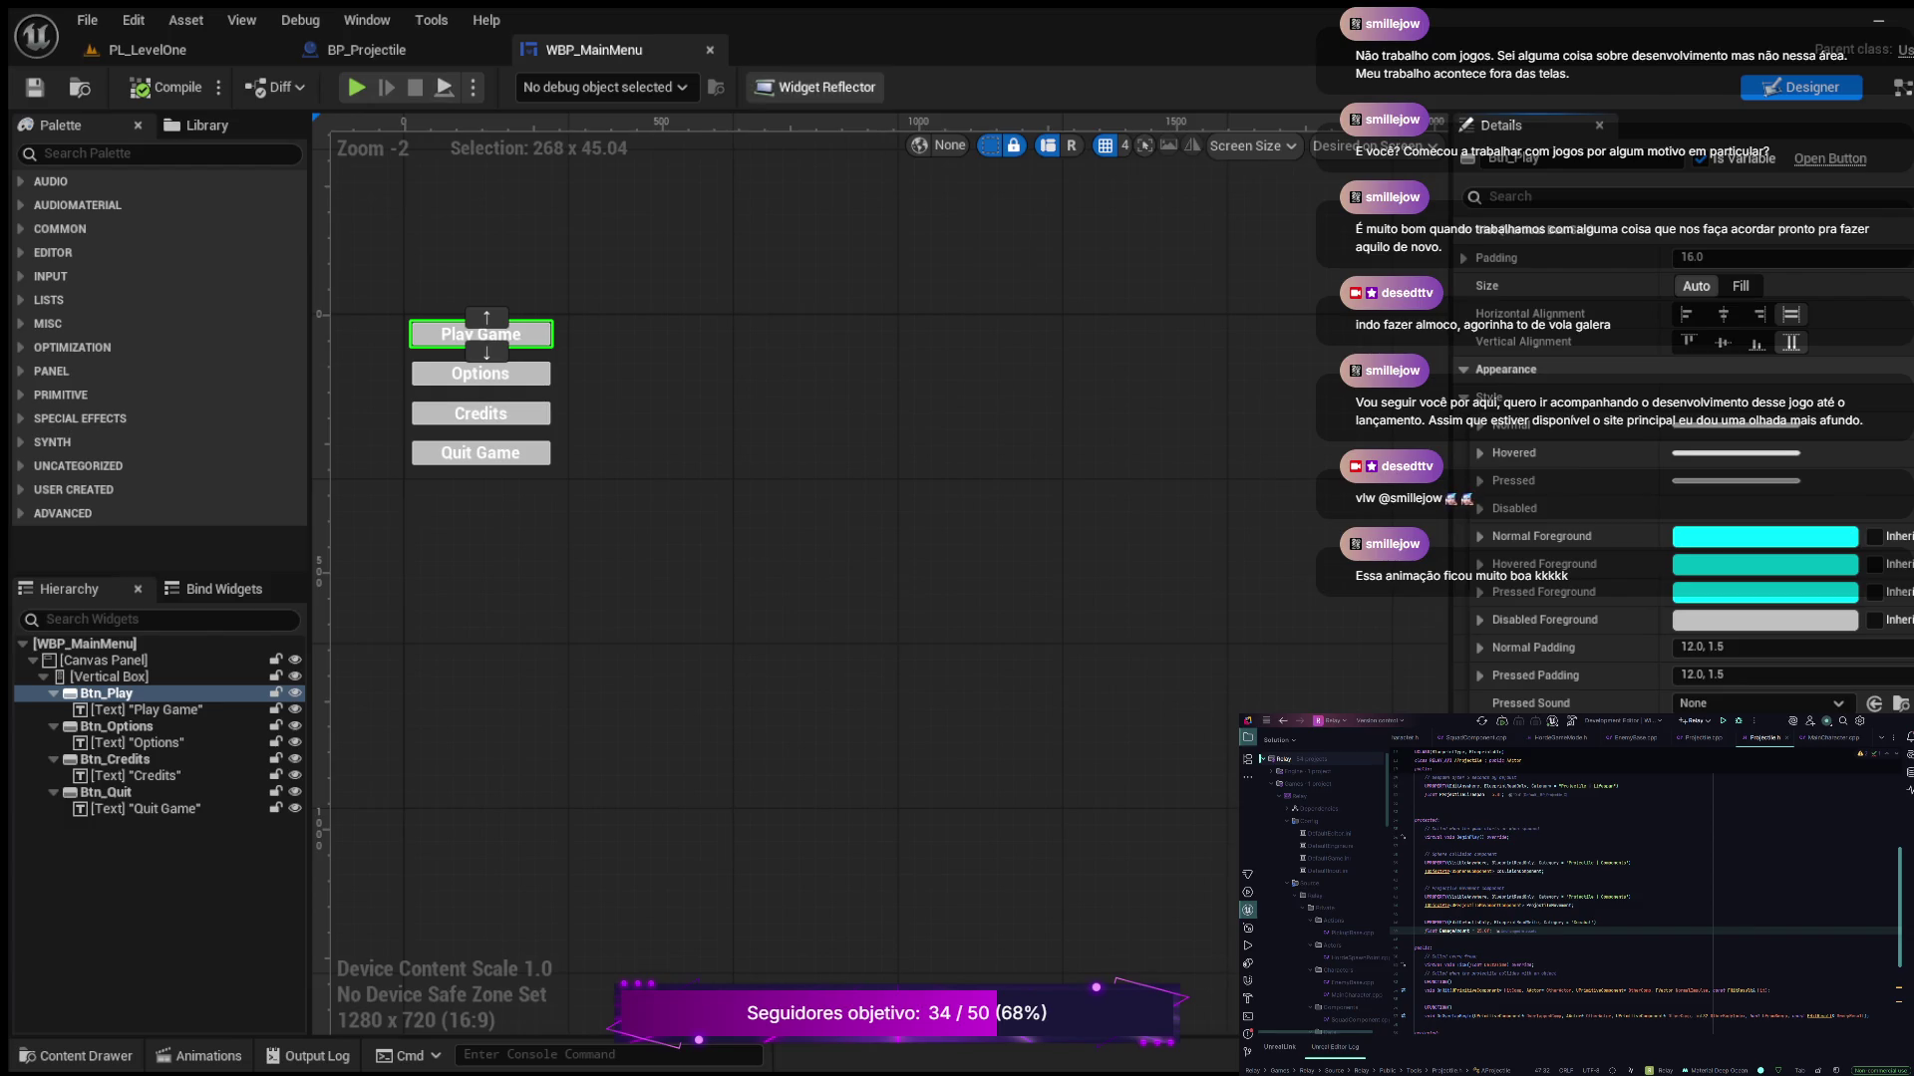
Close the BP_Projectile blueprint editor
left_click(492, 50)
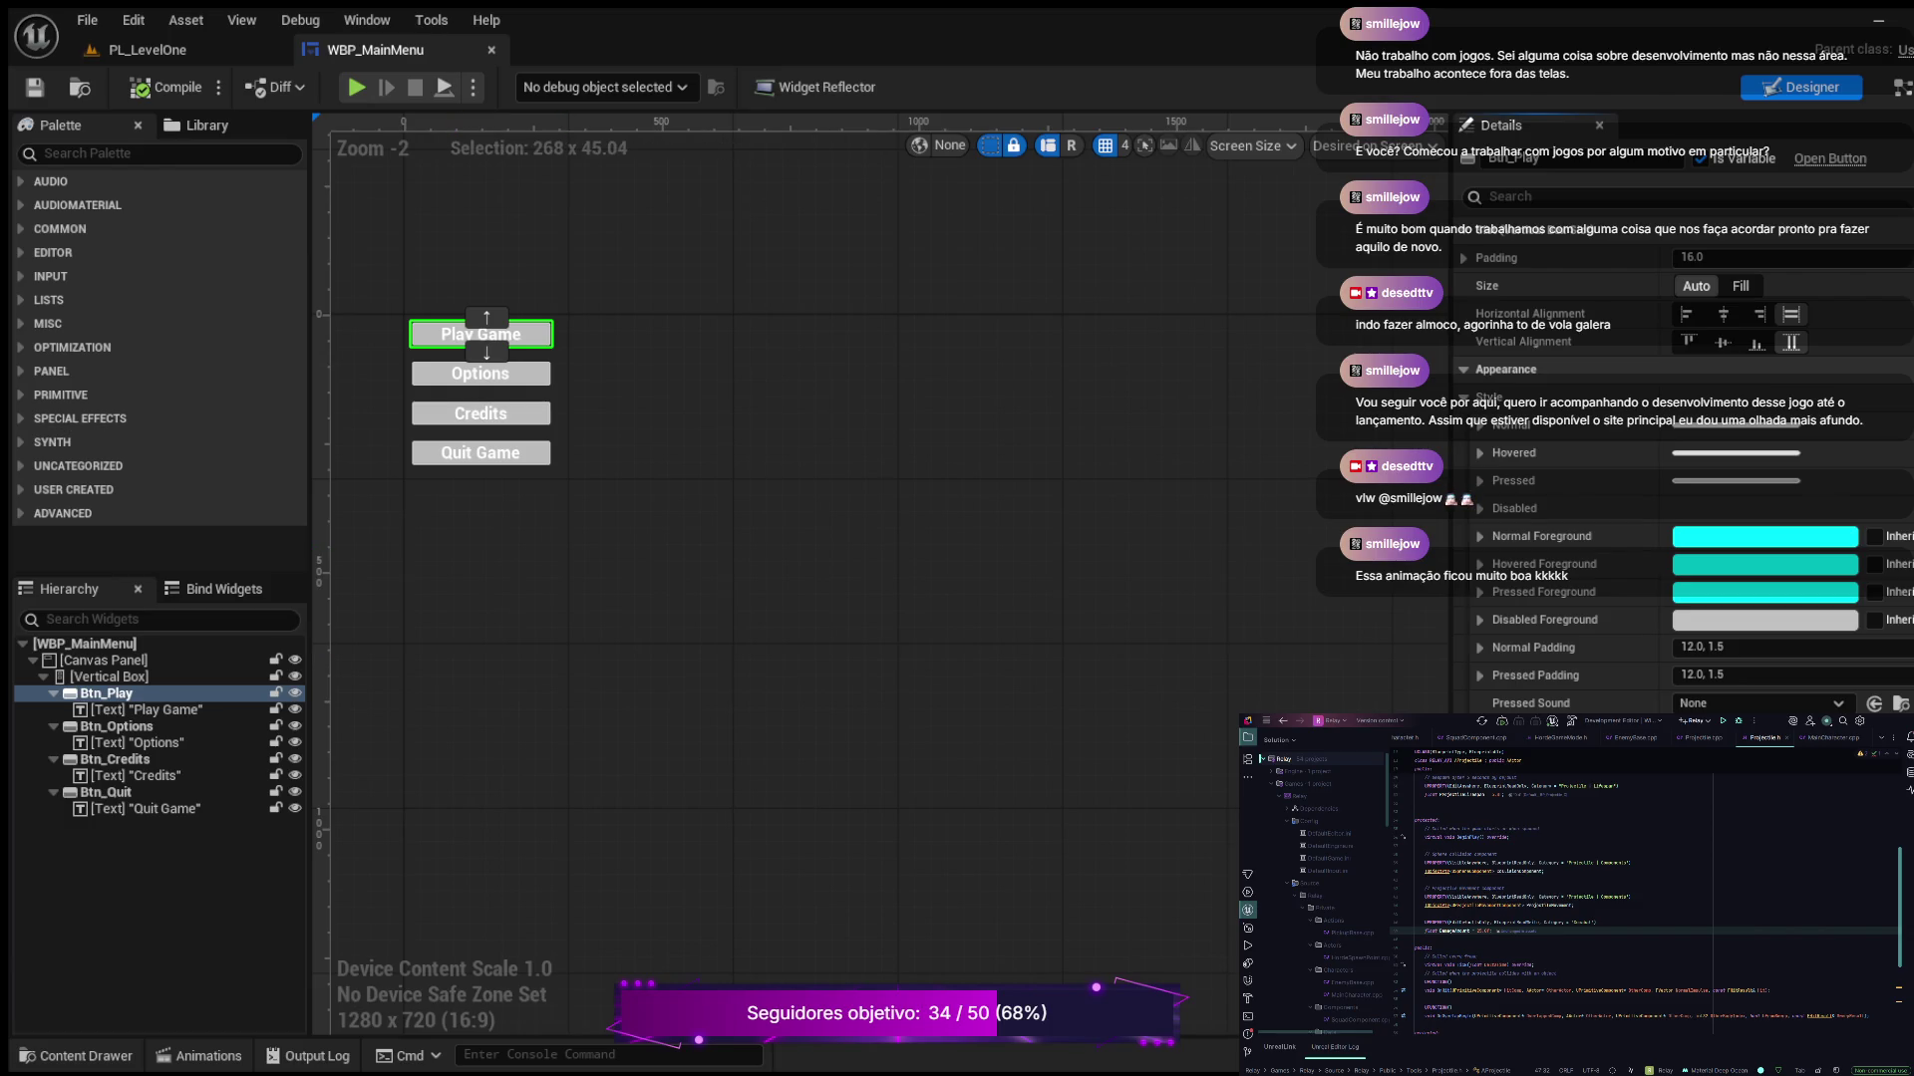
Return to the PL_LevelOne level and open the Content Drawer at Content > HUD
left_click(147, 50)
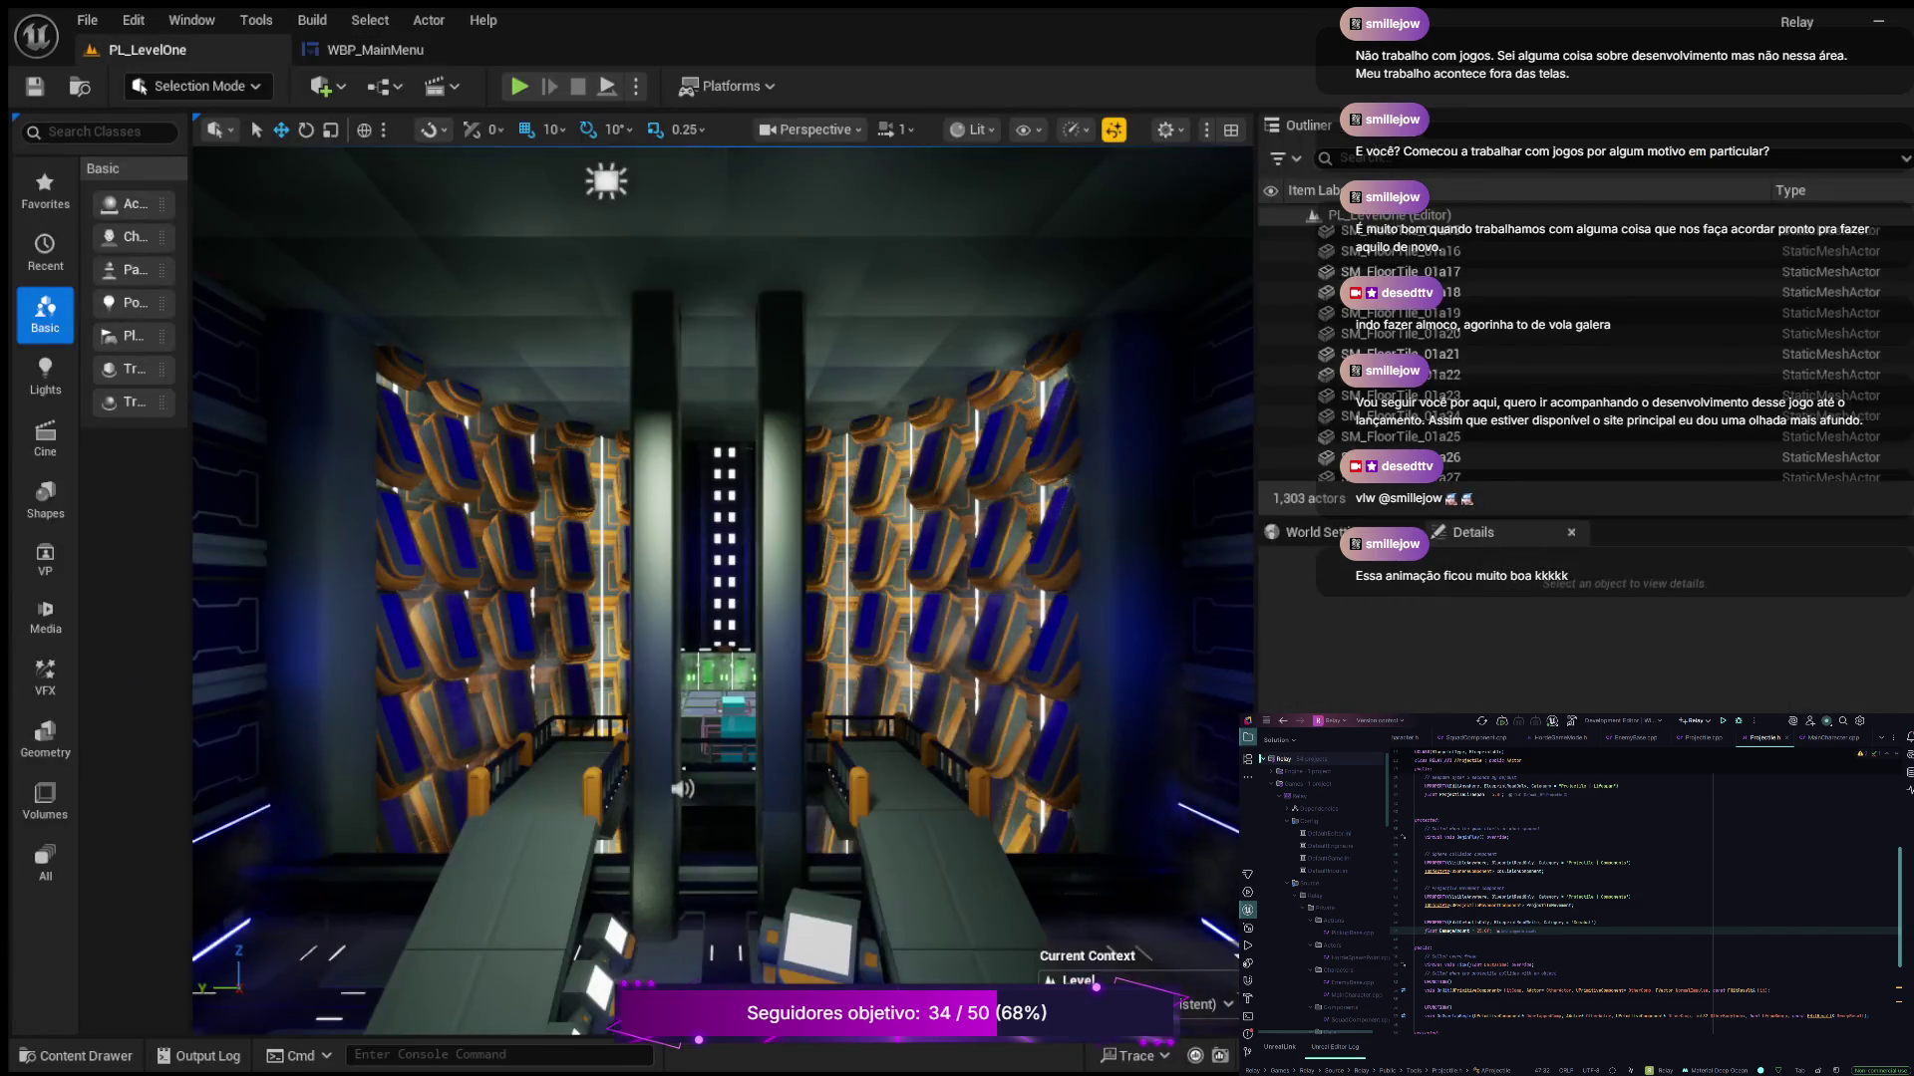
key("ctrl+space")
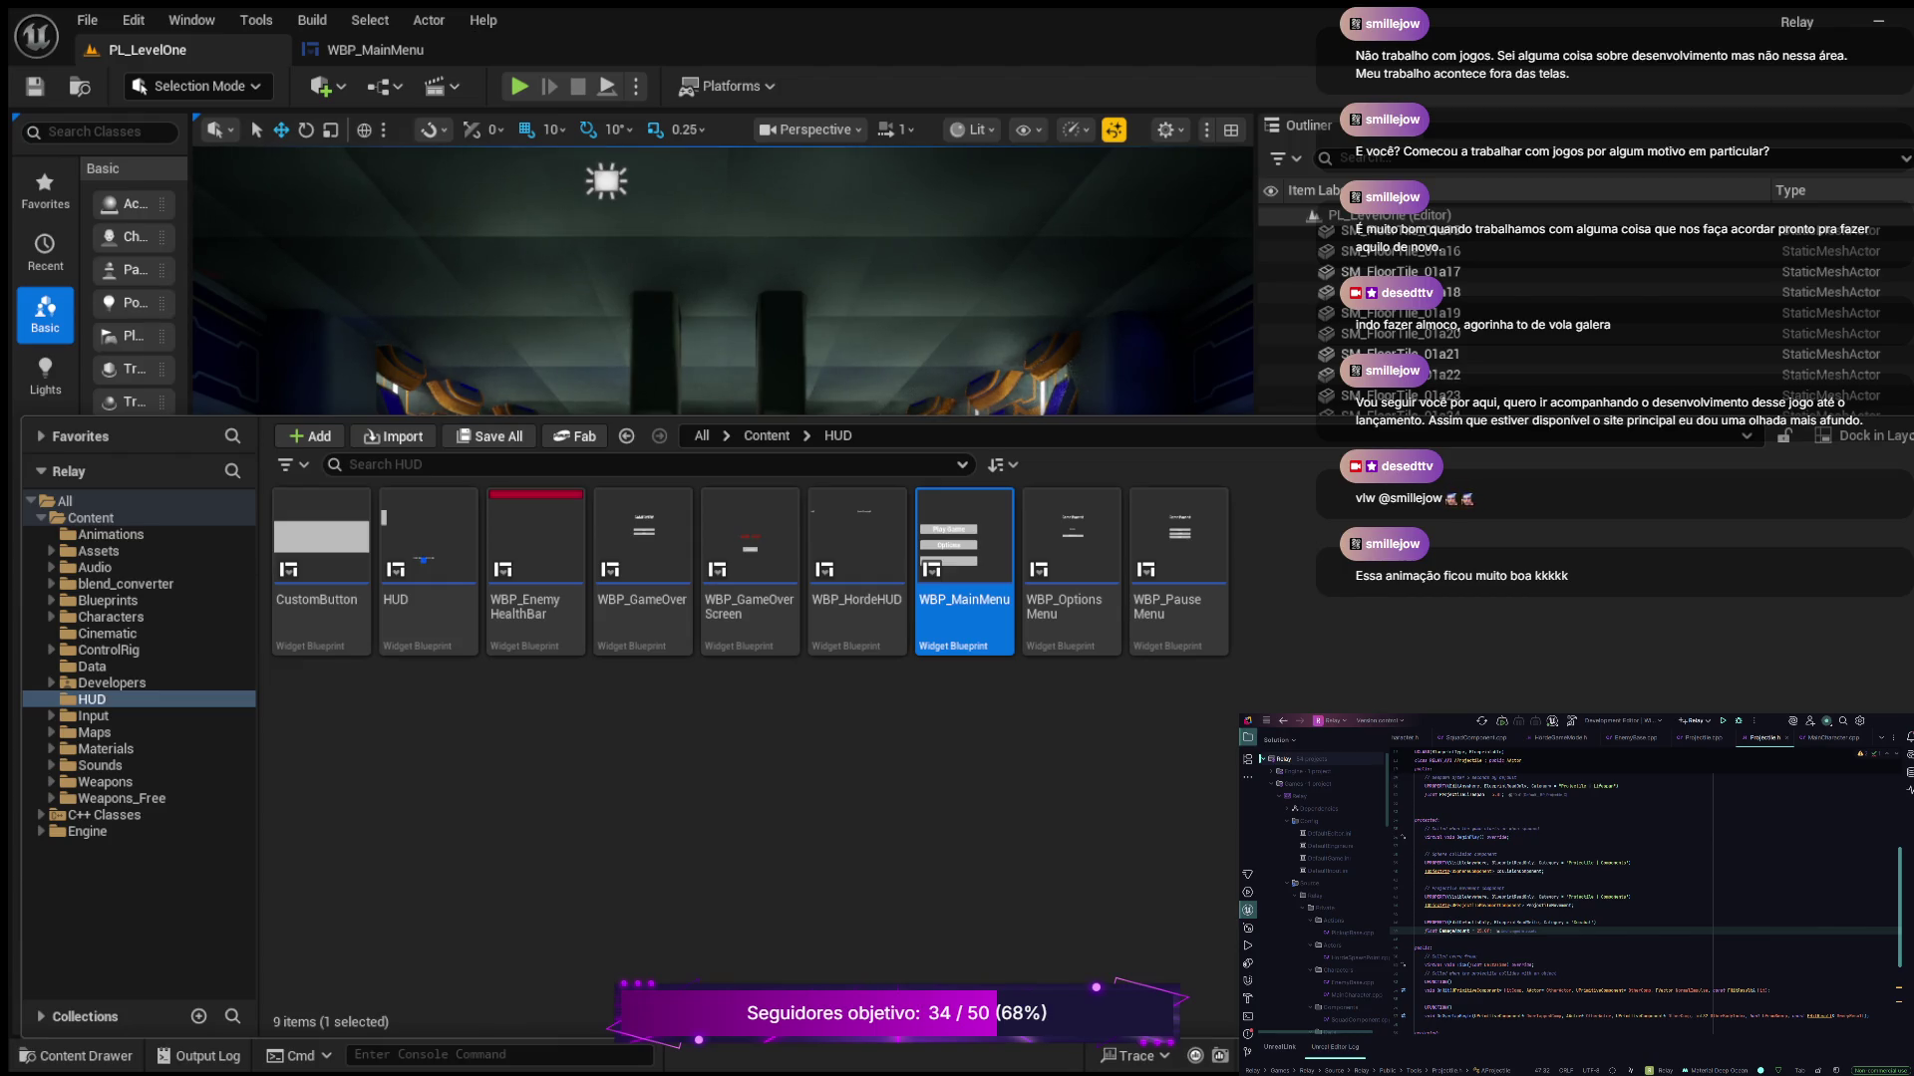
Hide the Content Drawer with Ctrl+Space to reveal the full PL_LevelOne viewport
key("ctrl+space")
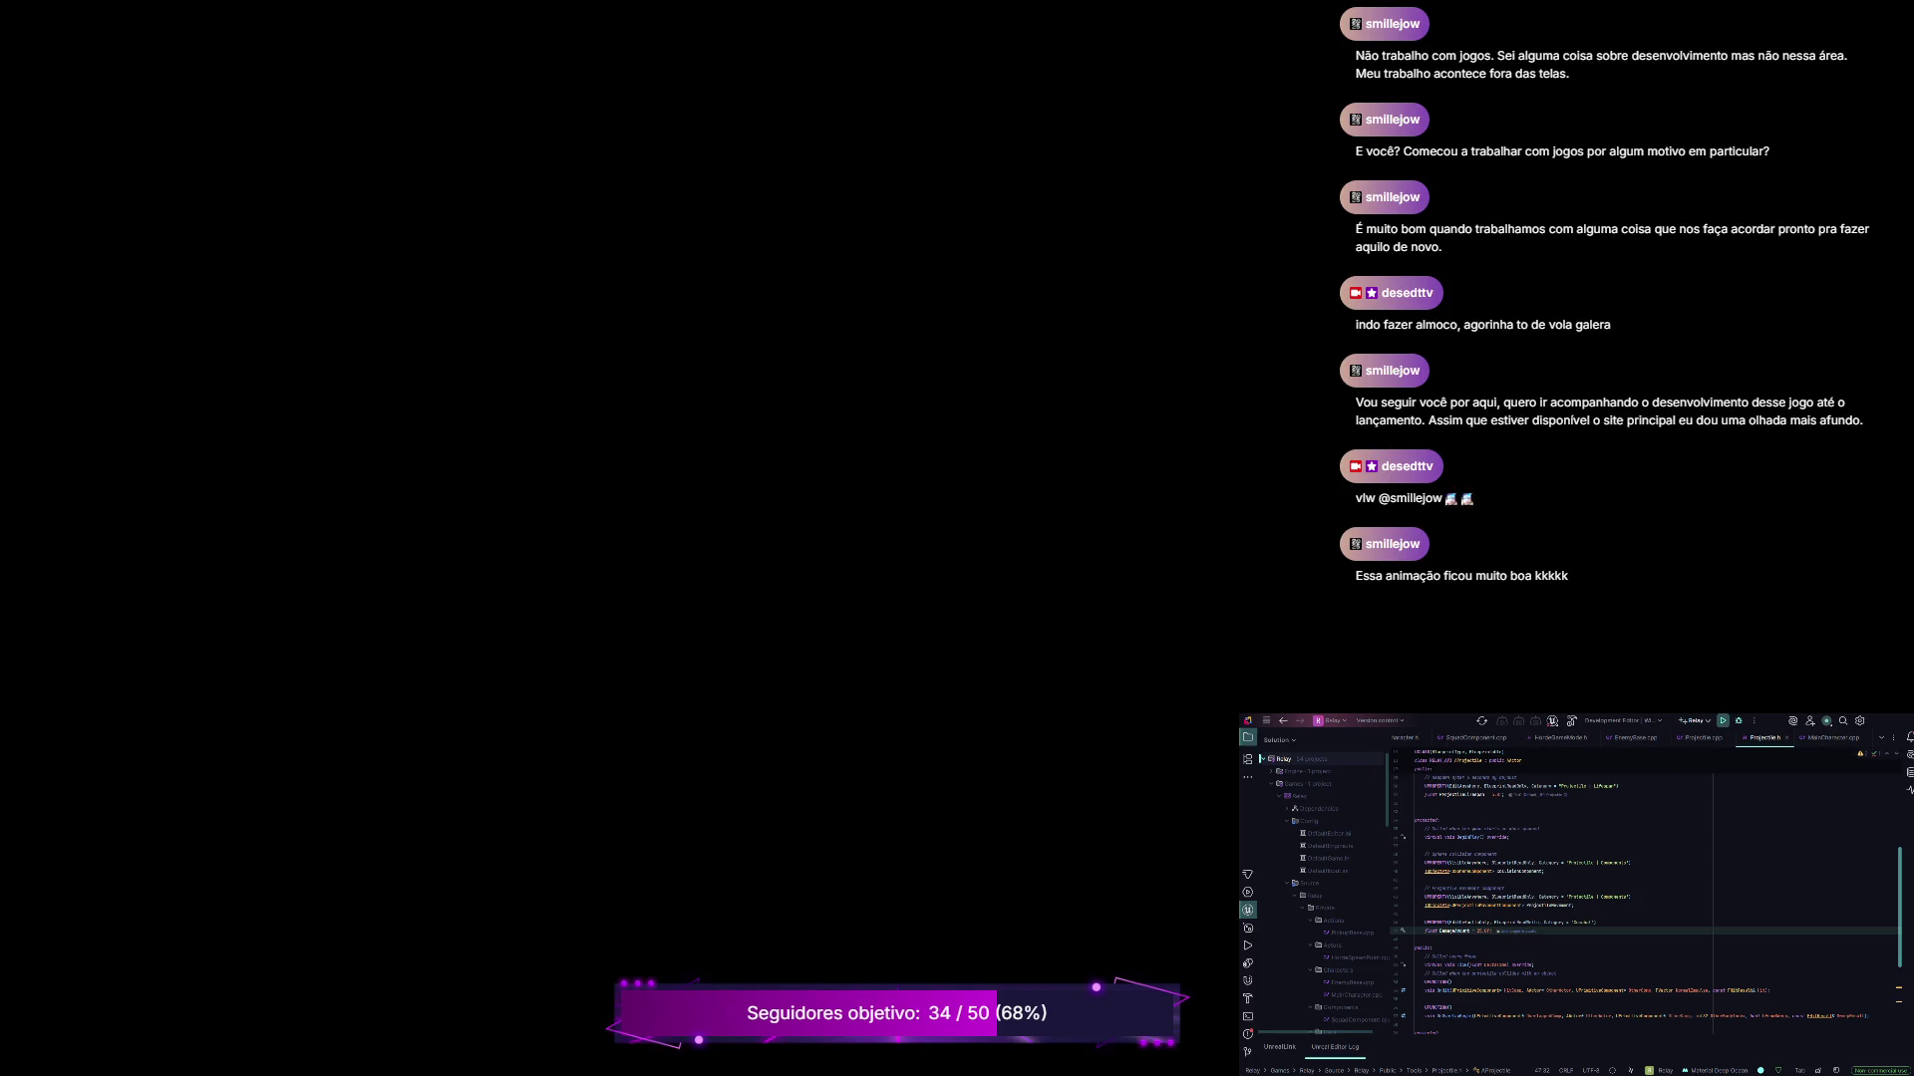
Start building the Relay project's code from the Build/Run button
left_click(1723, 720)
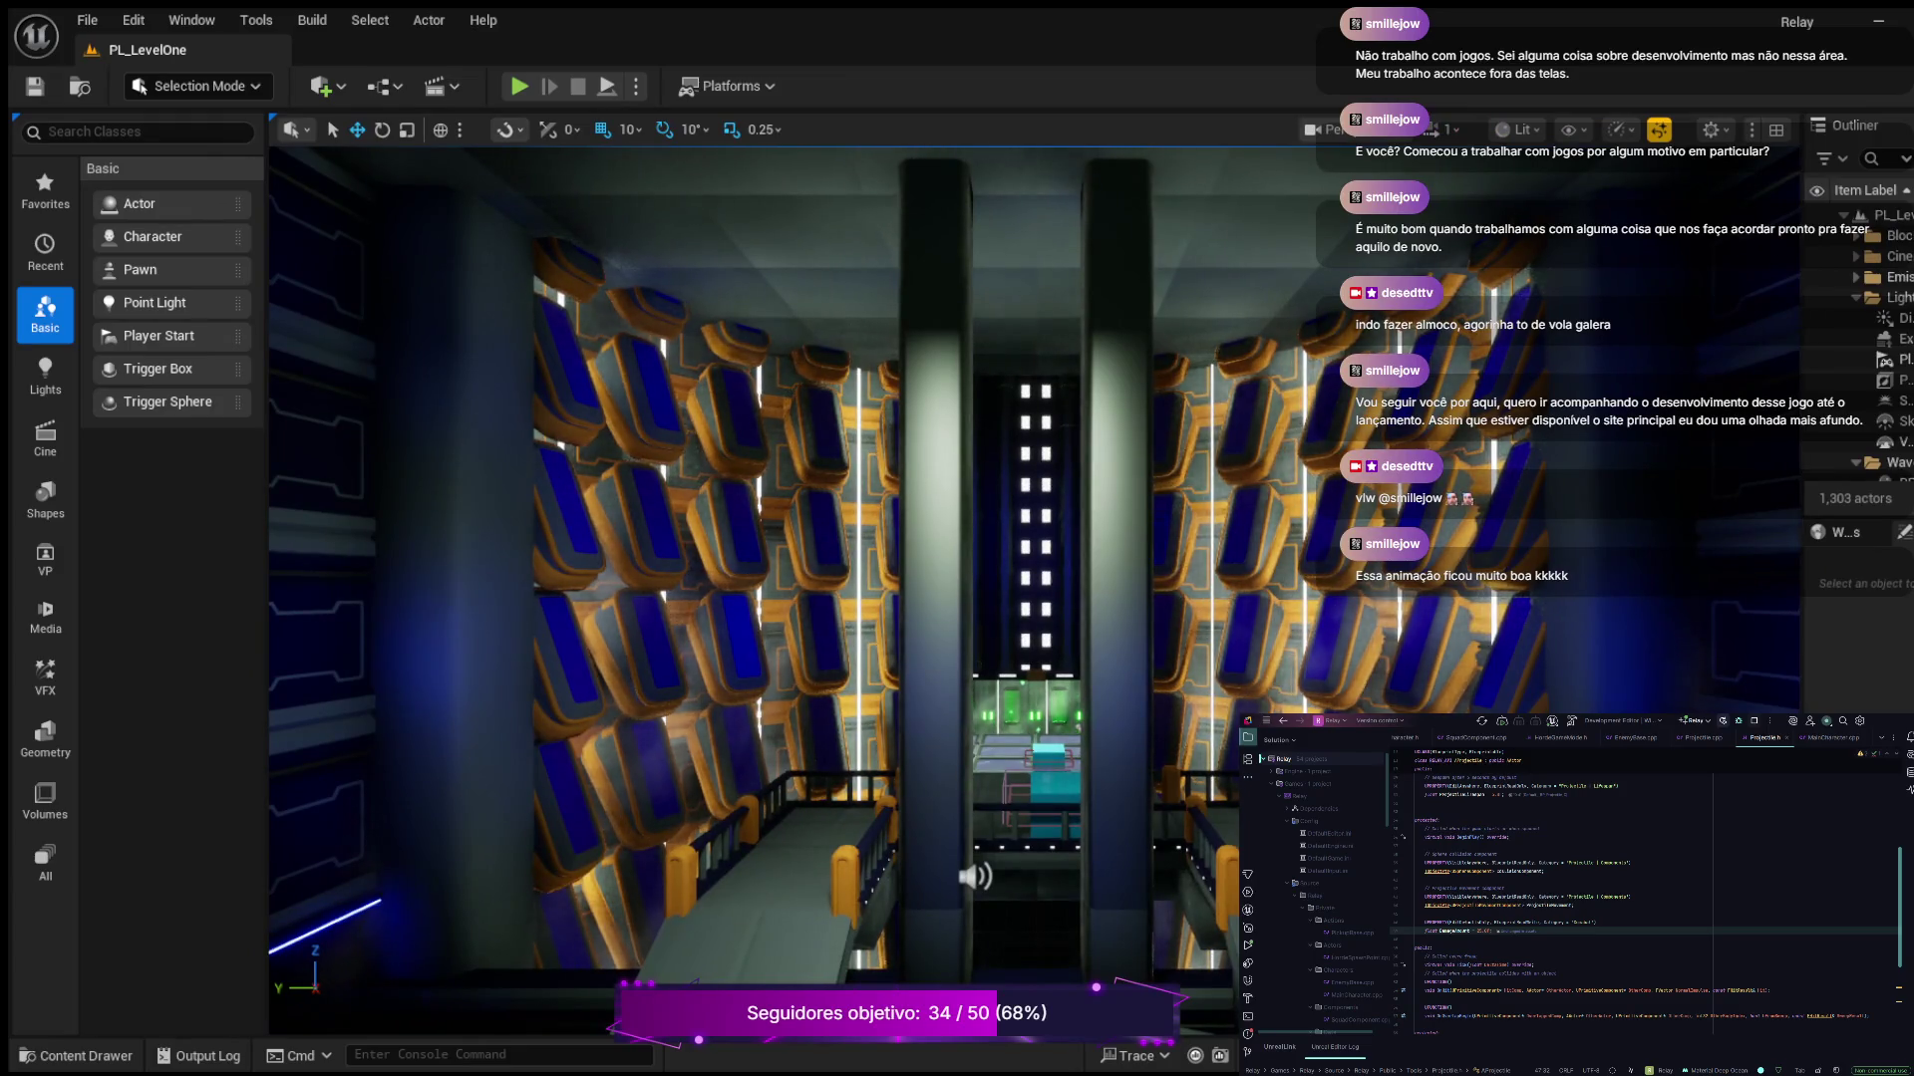
Play PL_LevelOne and run the character forward over the bridge into enemy fire until GAME OVER
key("alt+p")
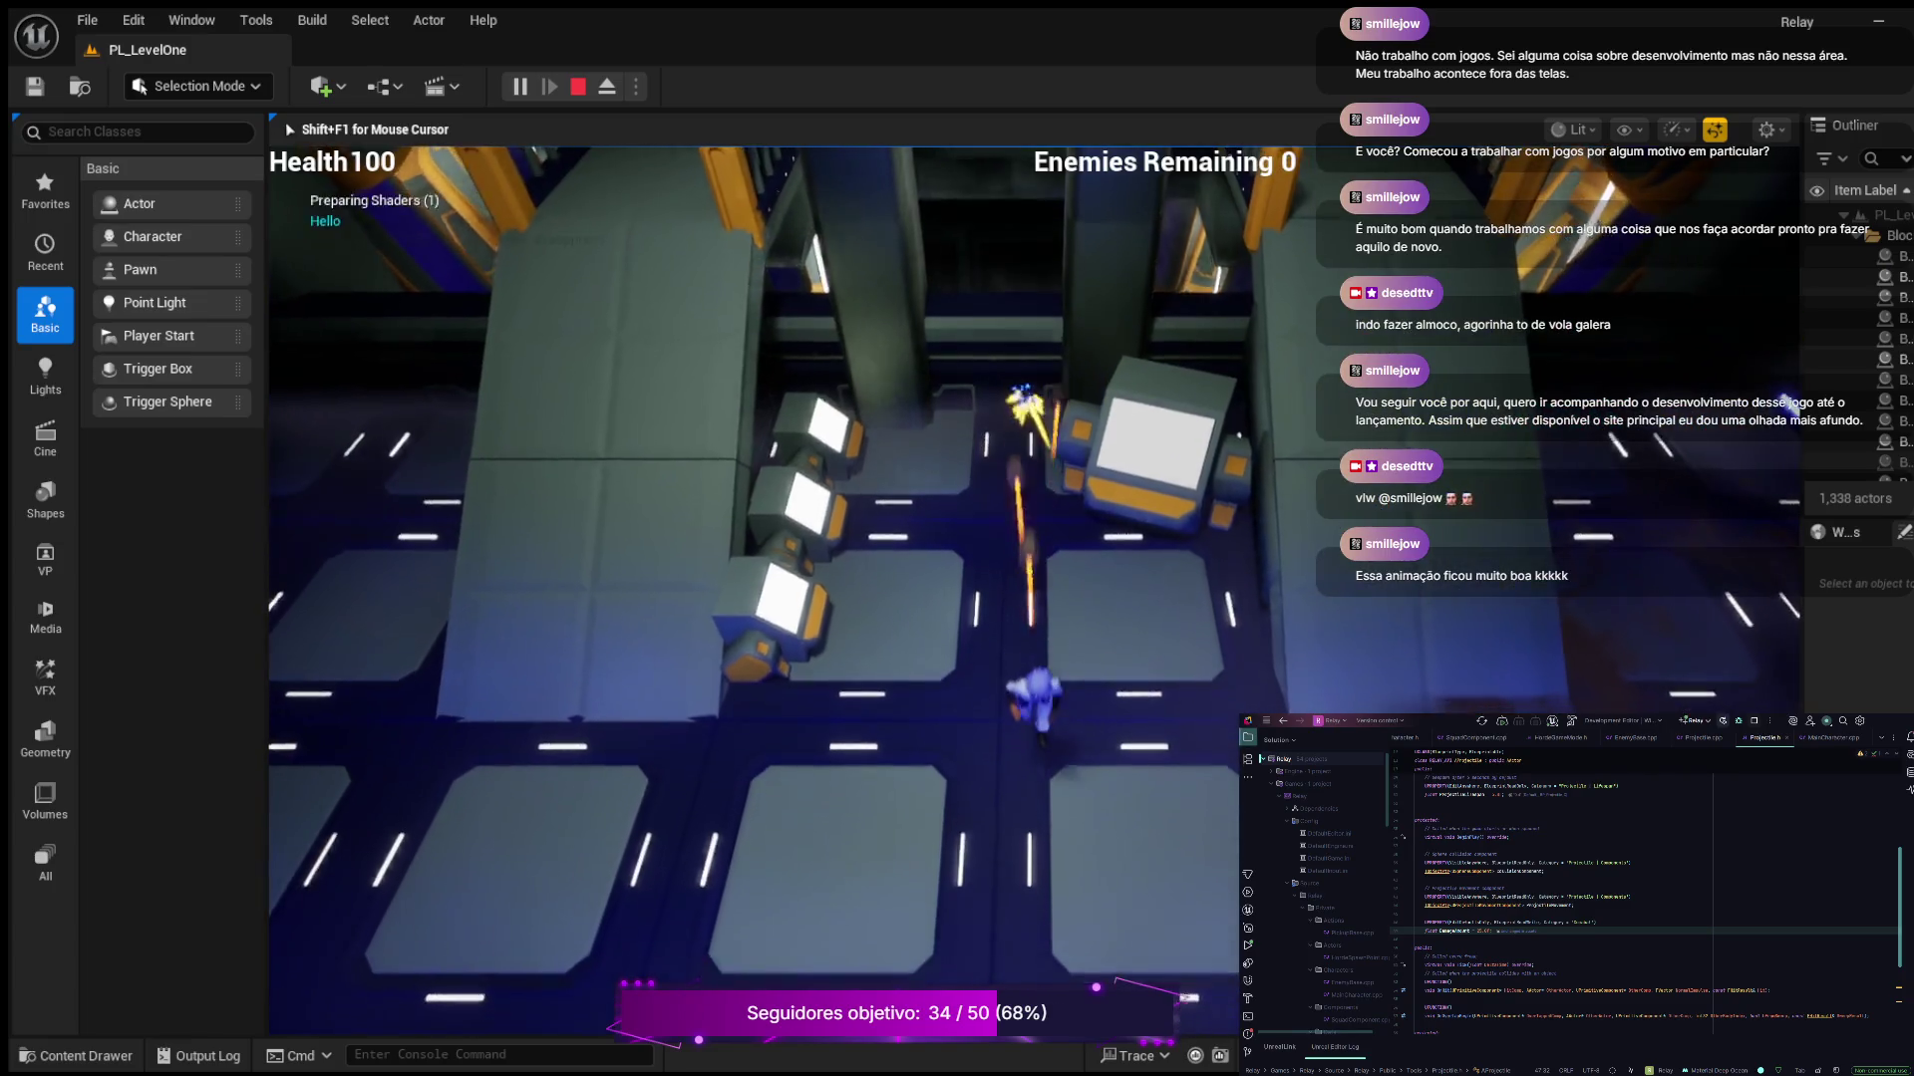
key("w")
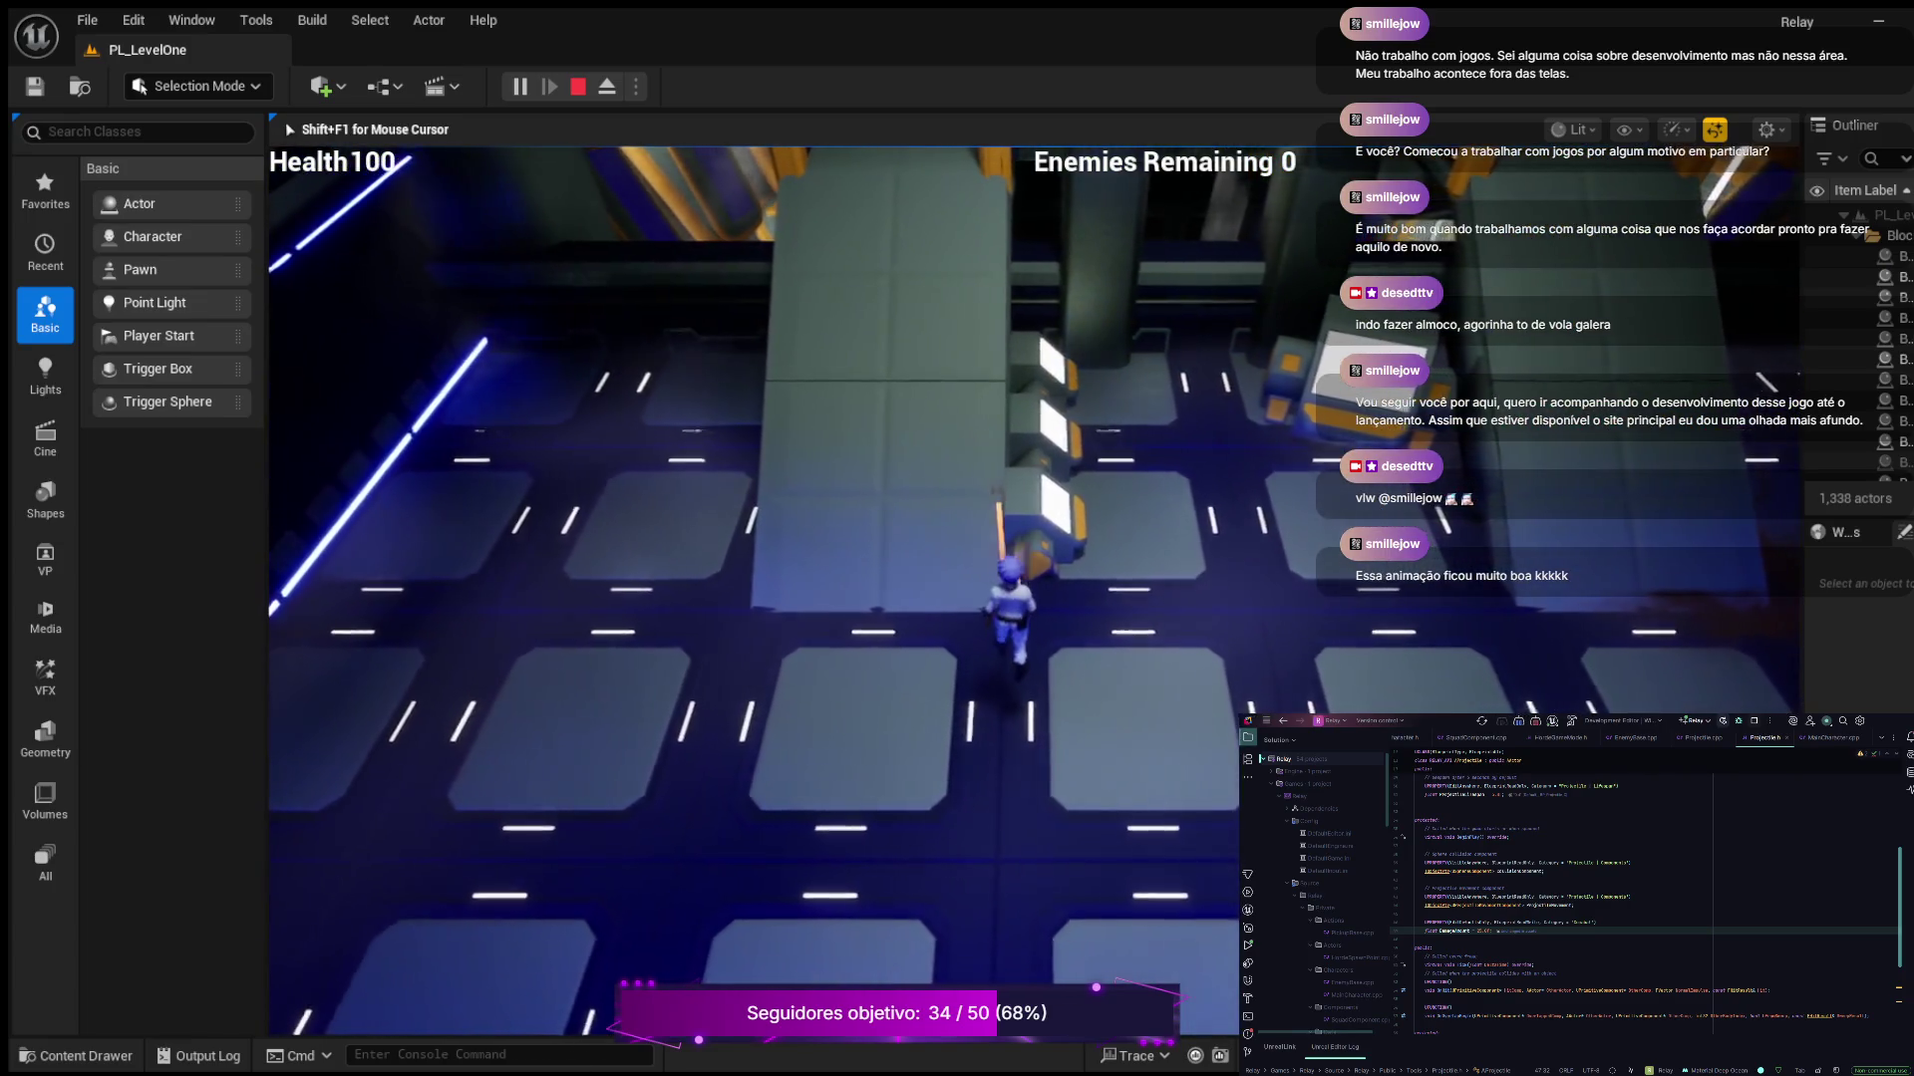
key("w")
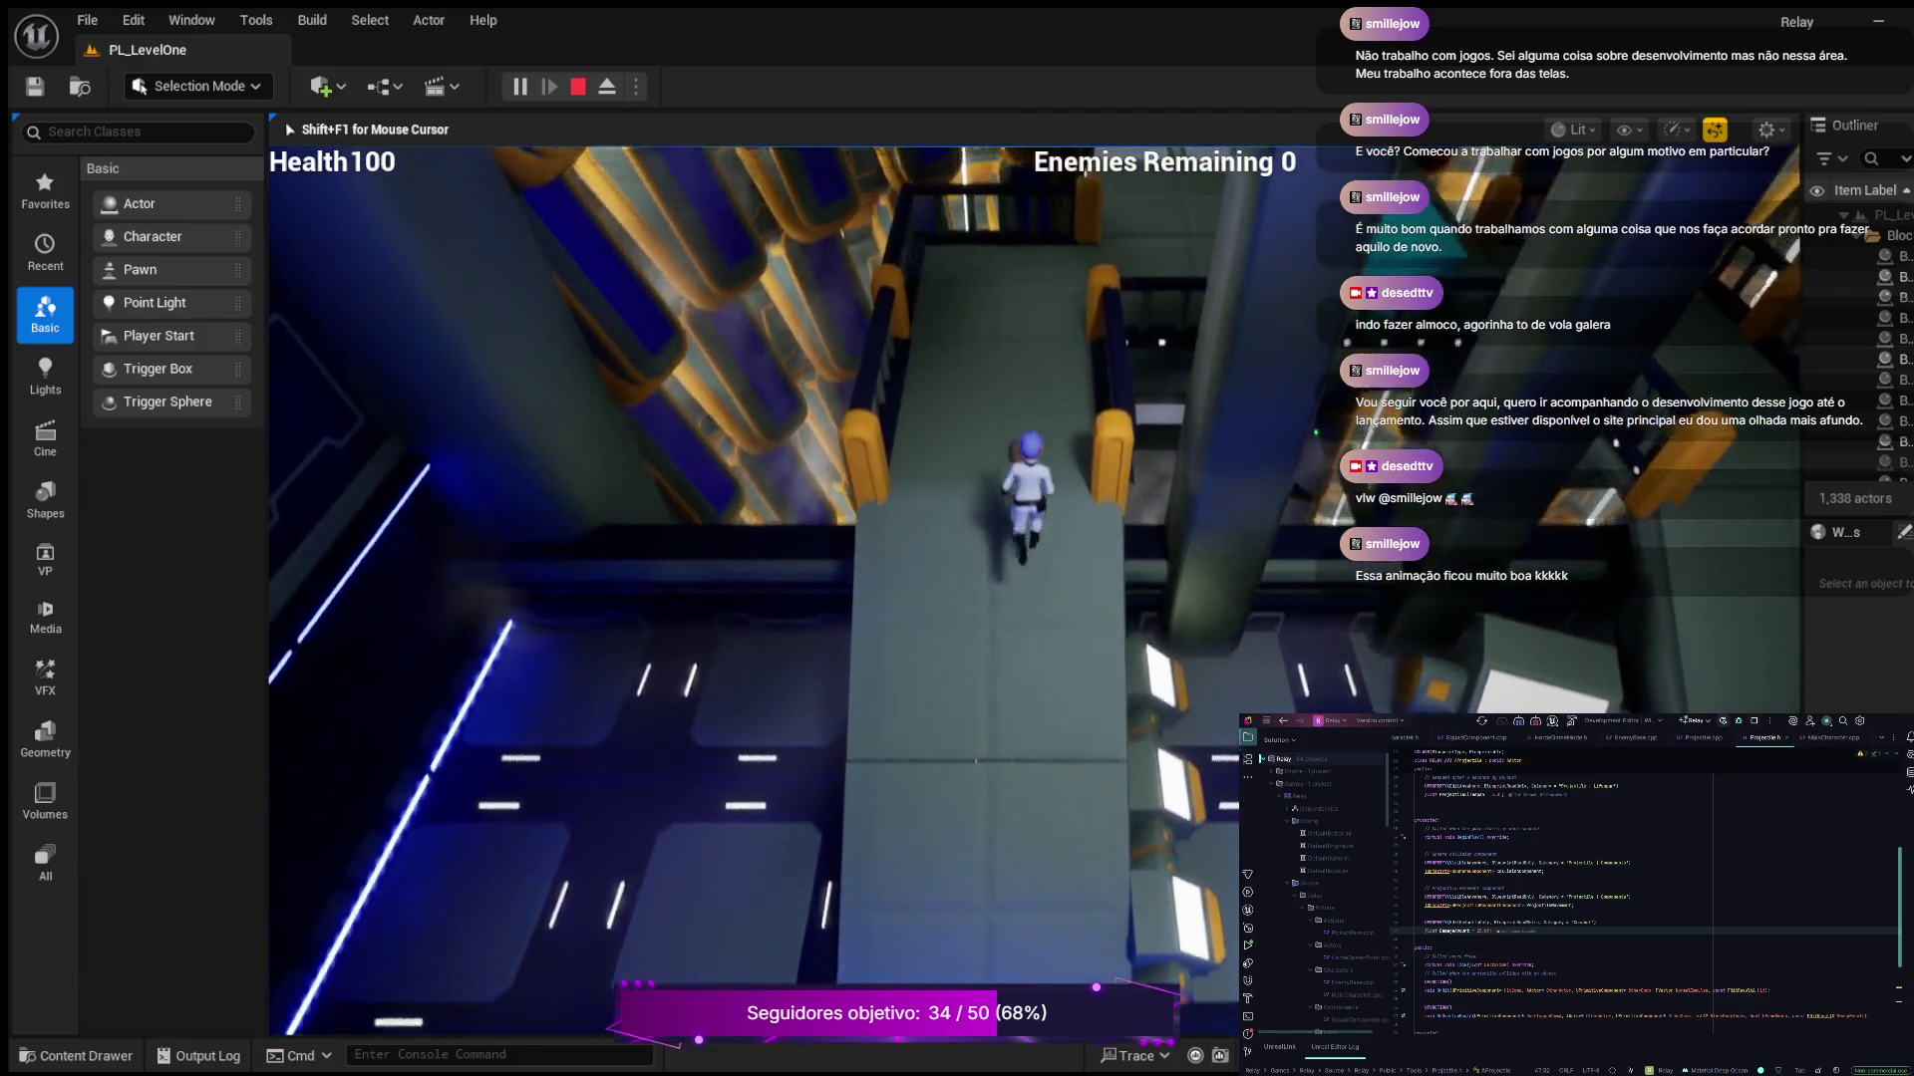
key("w")
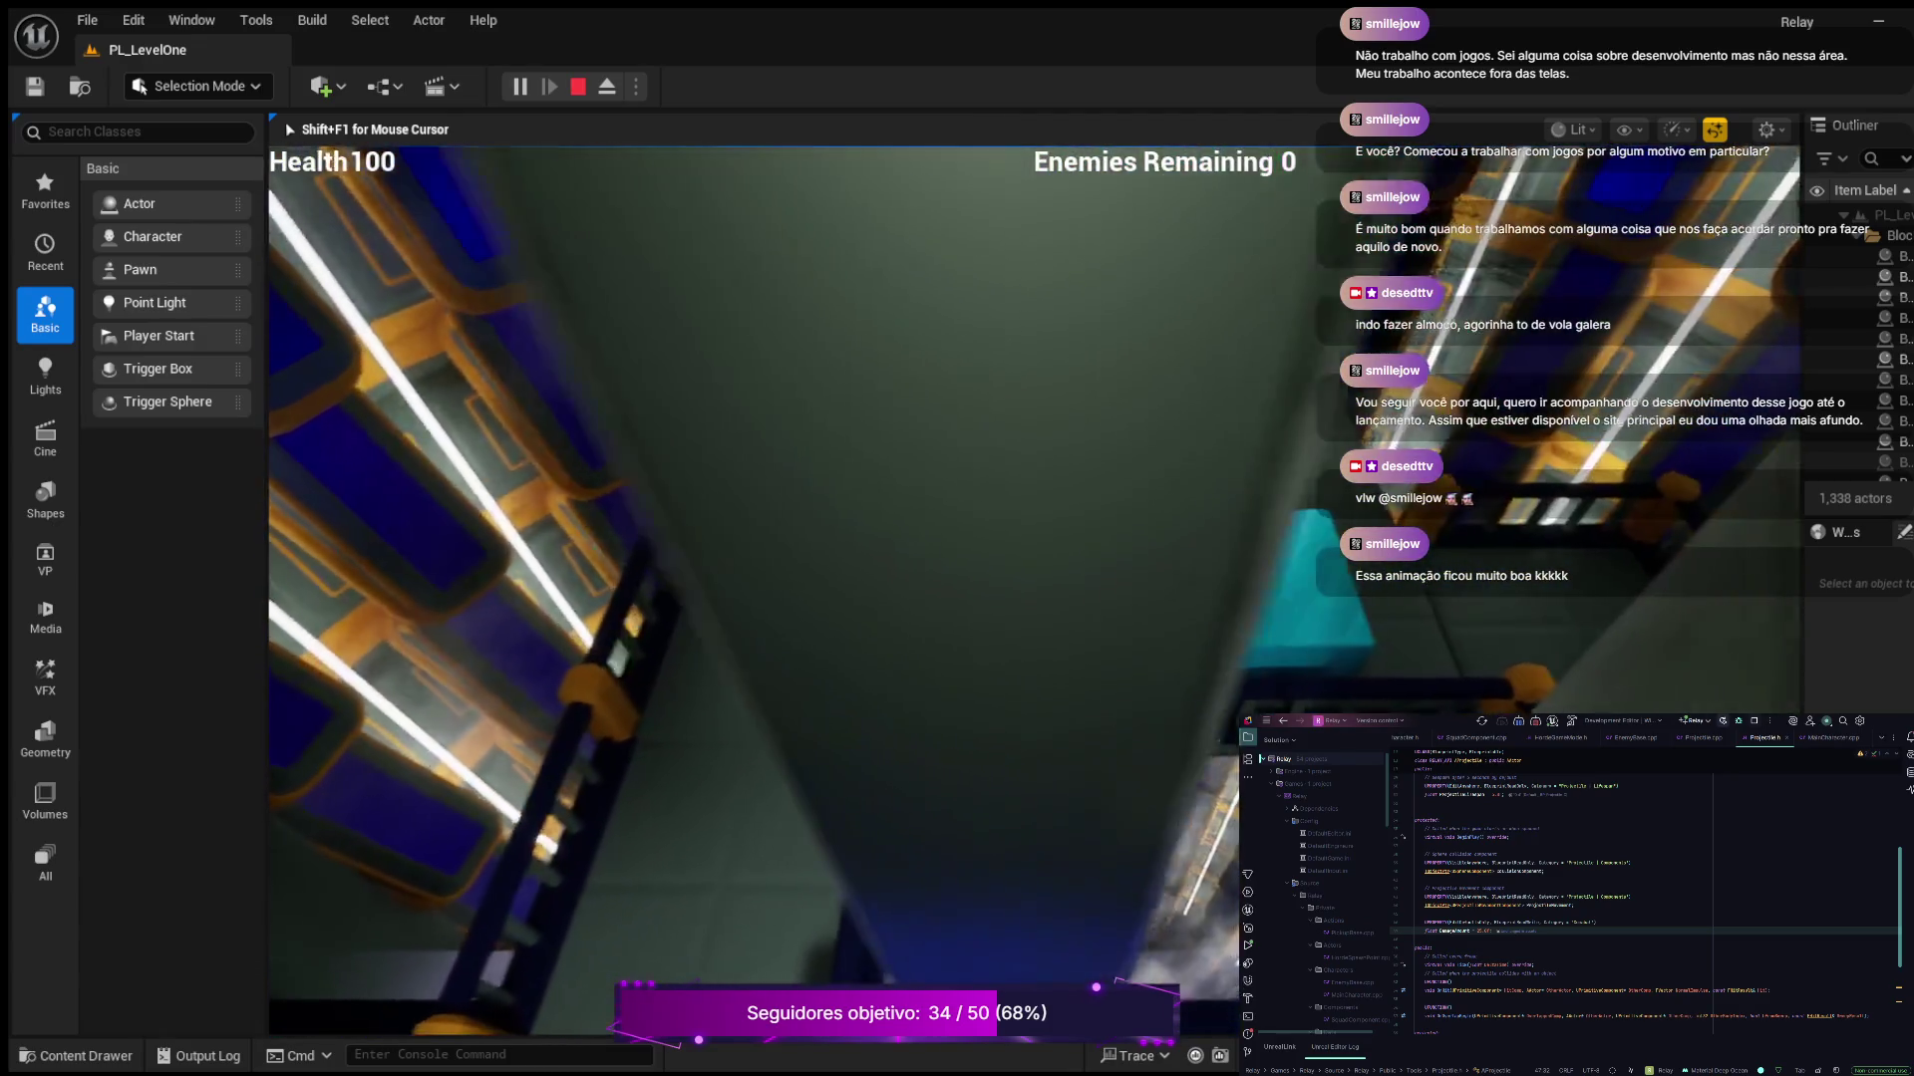
key("w")
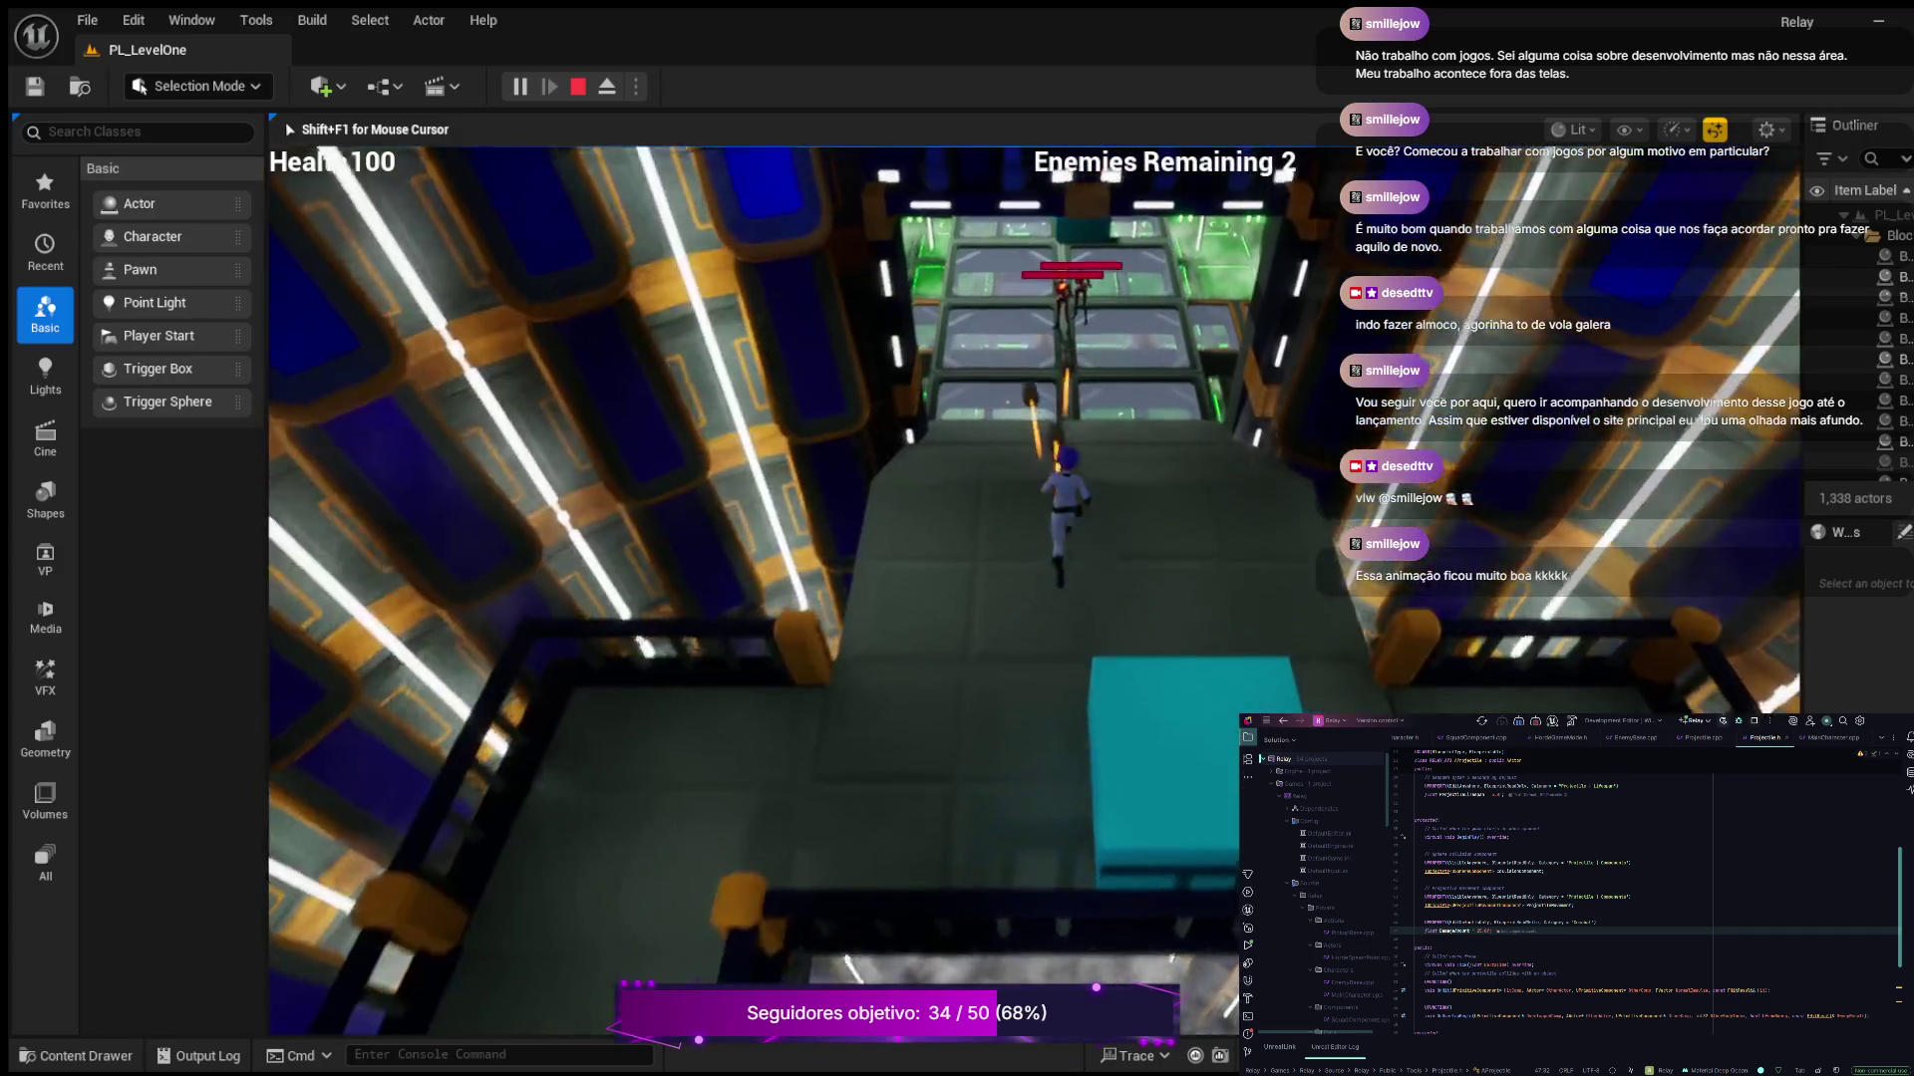
key("w")
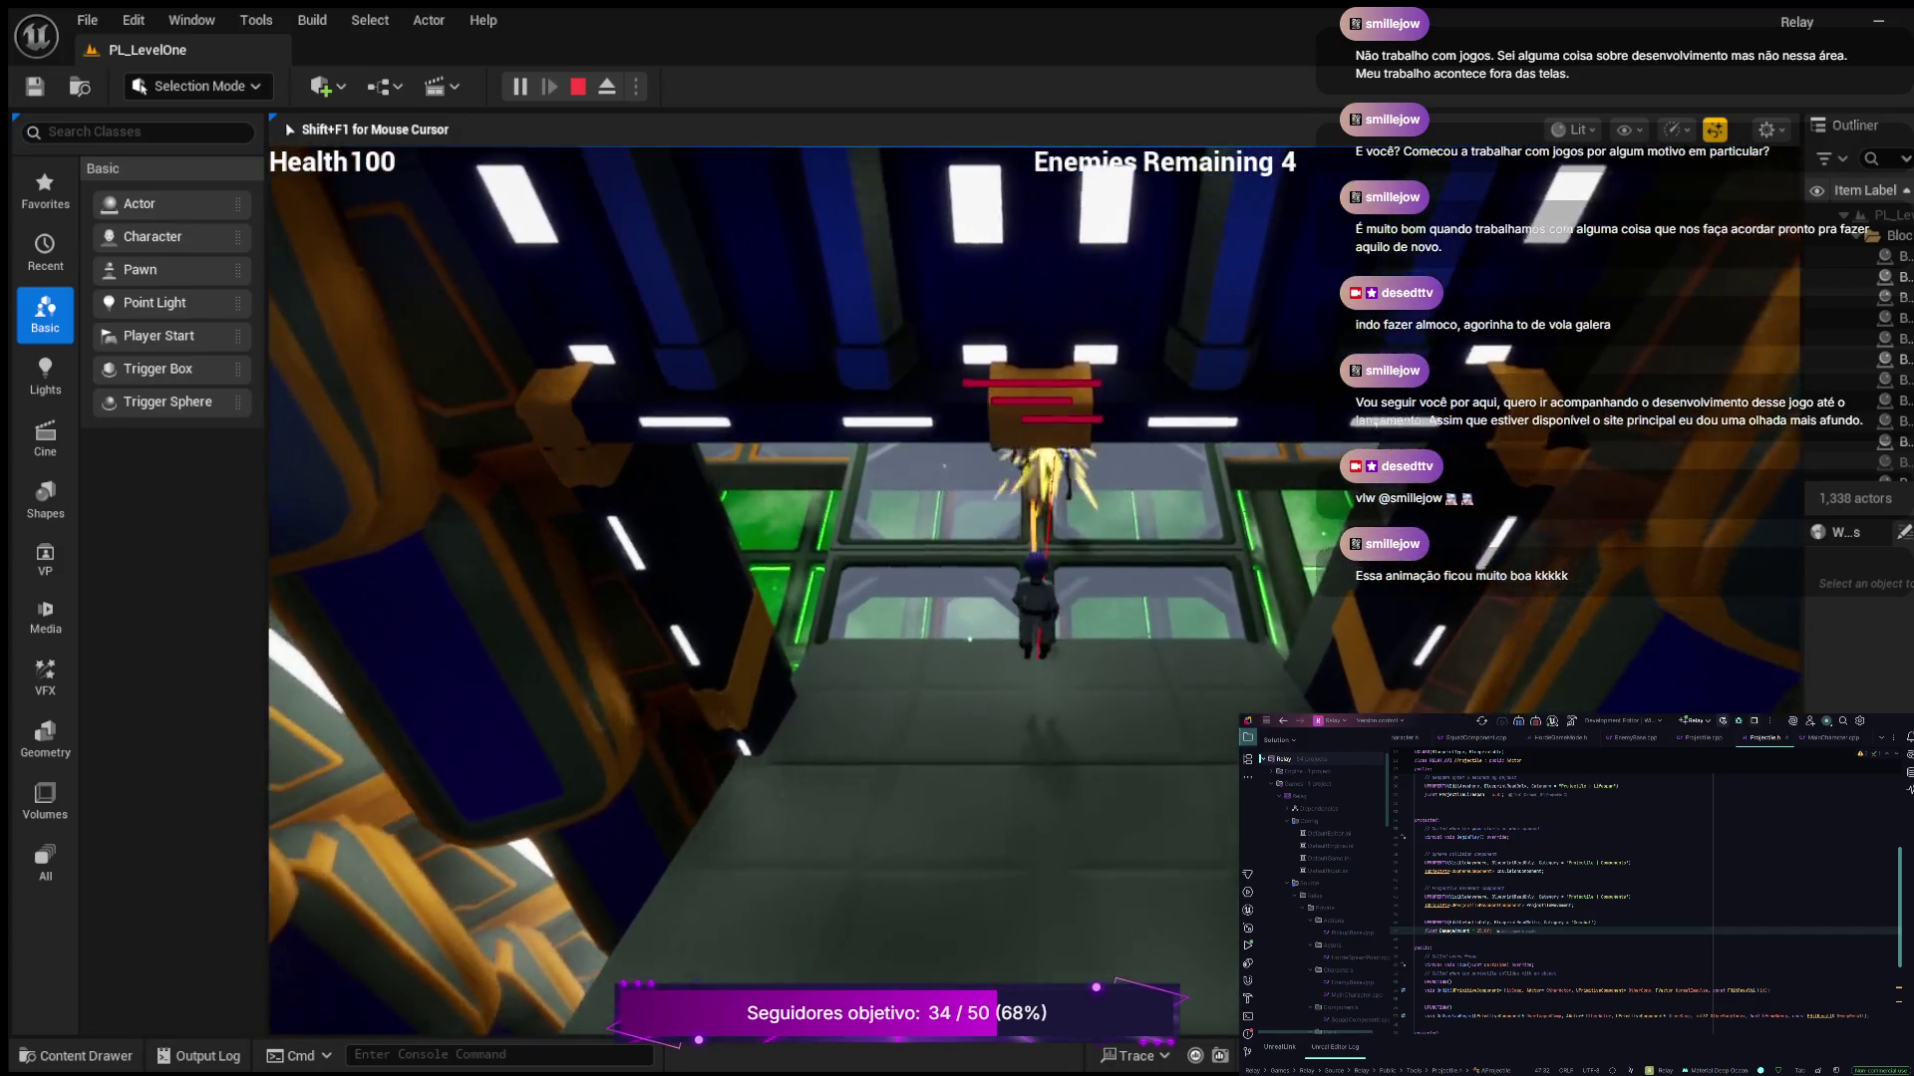
key("w")
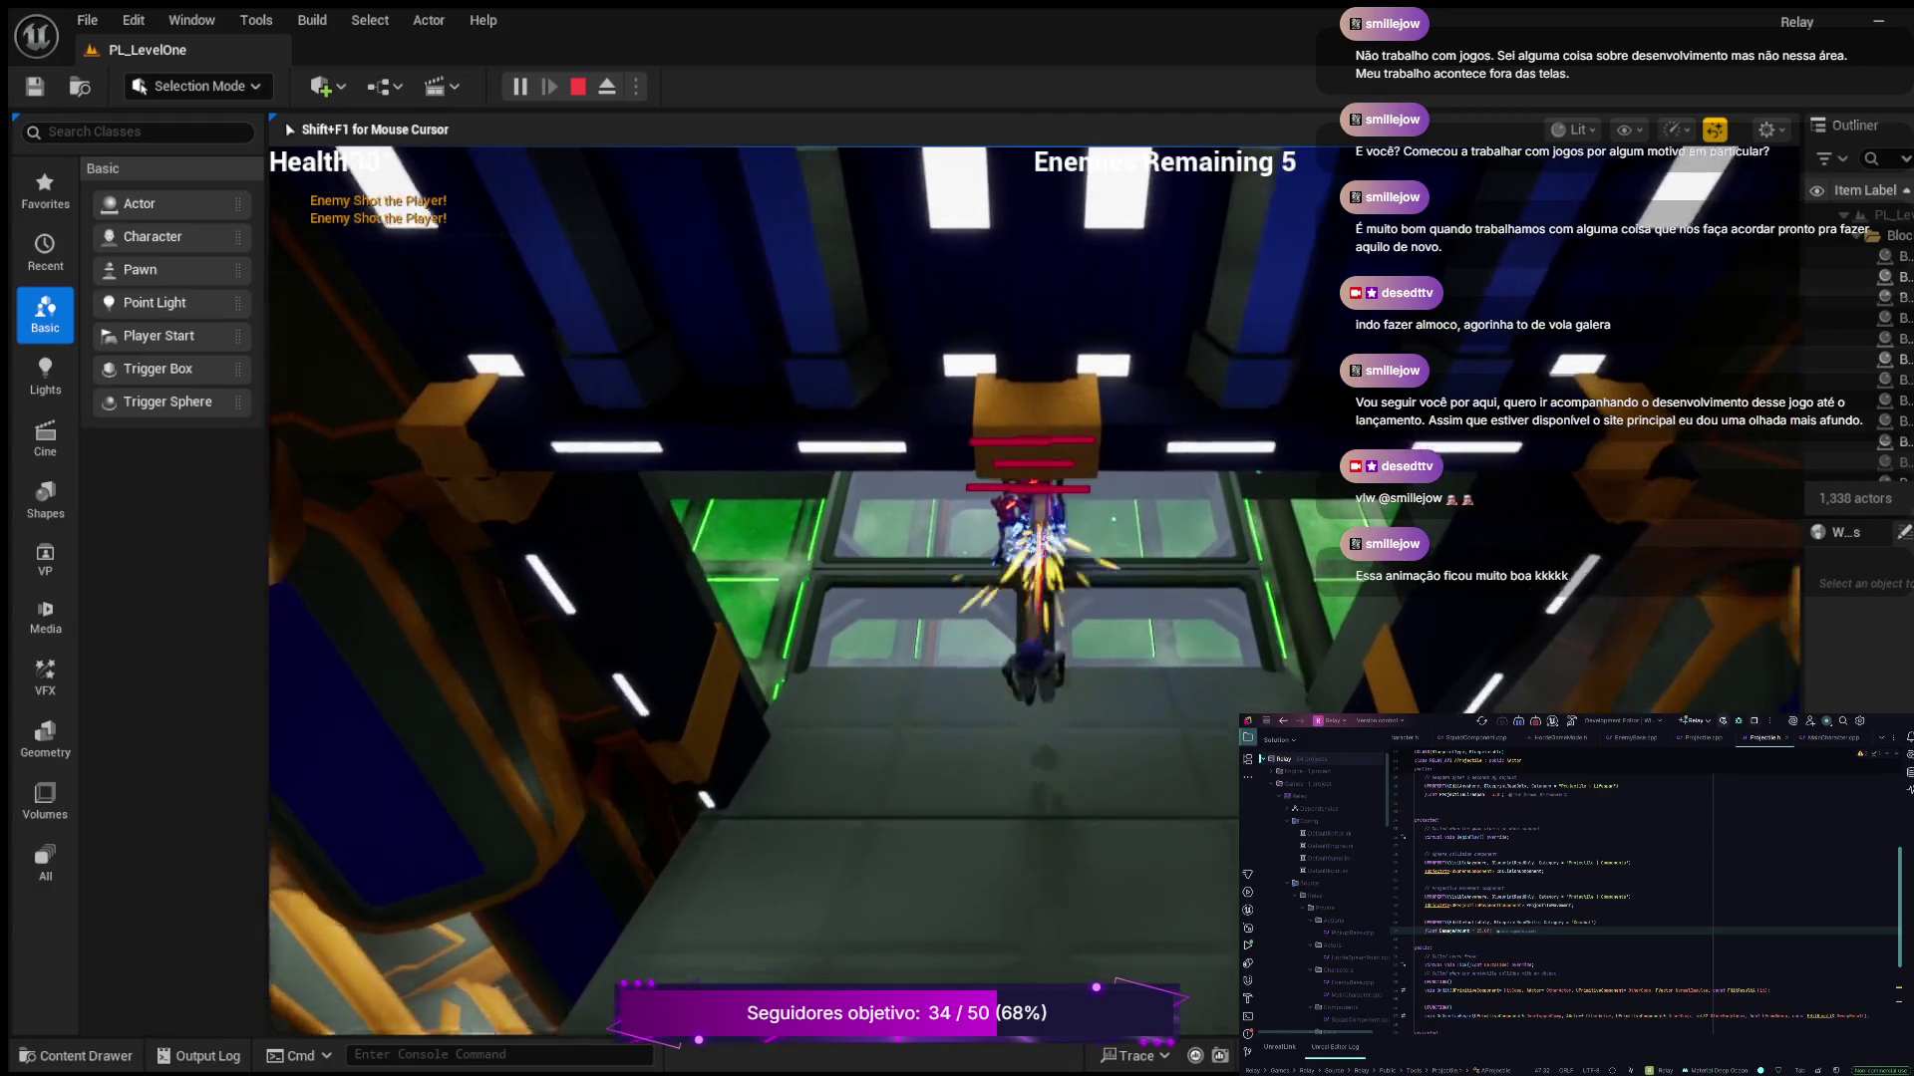
key("w")
key("w")
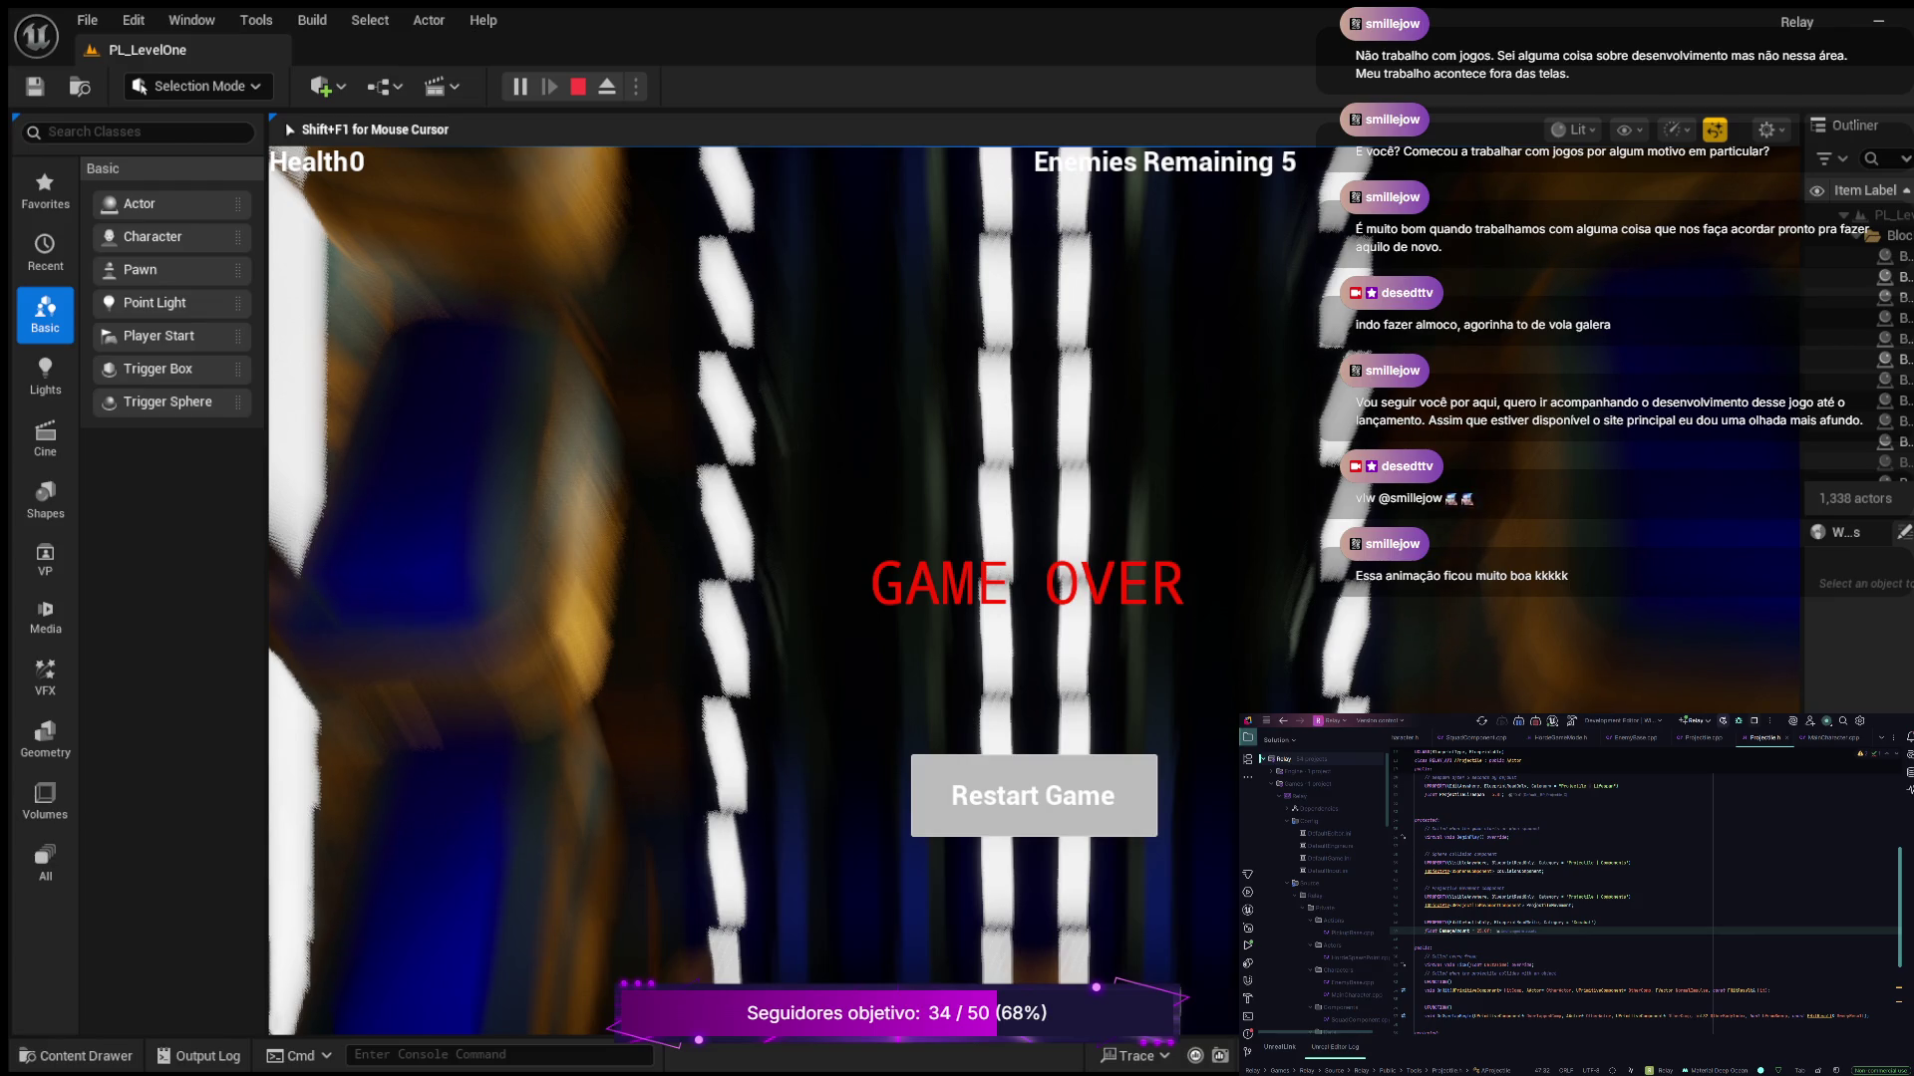
Stop the Play-In-Editor session with Esc, returning to the PL_LevelOne editor
key("Escape")
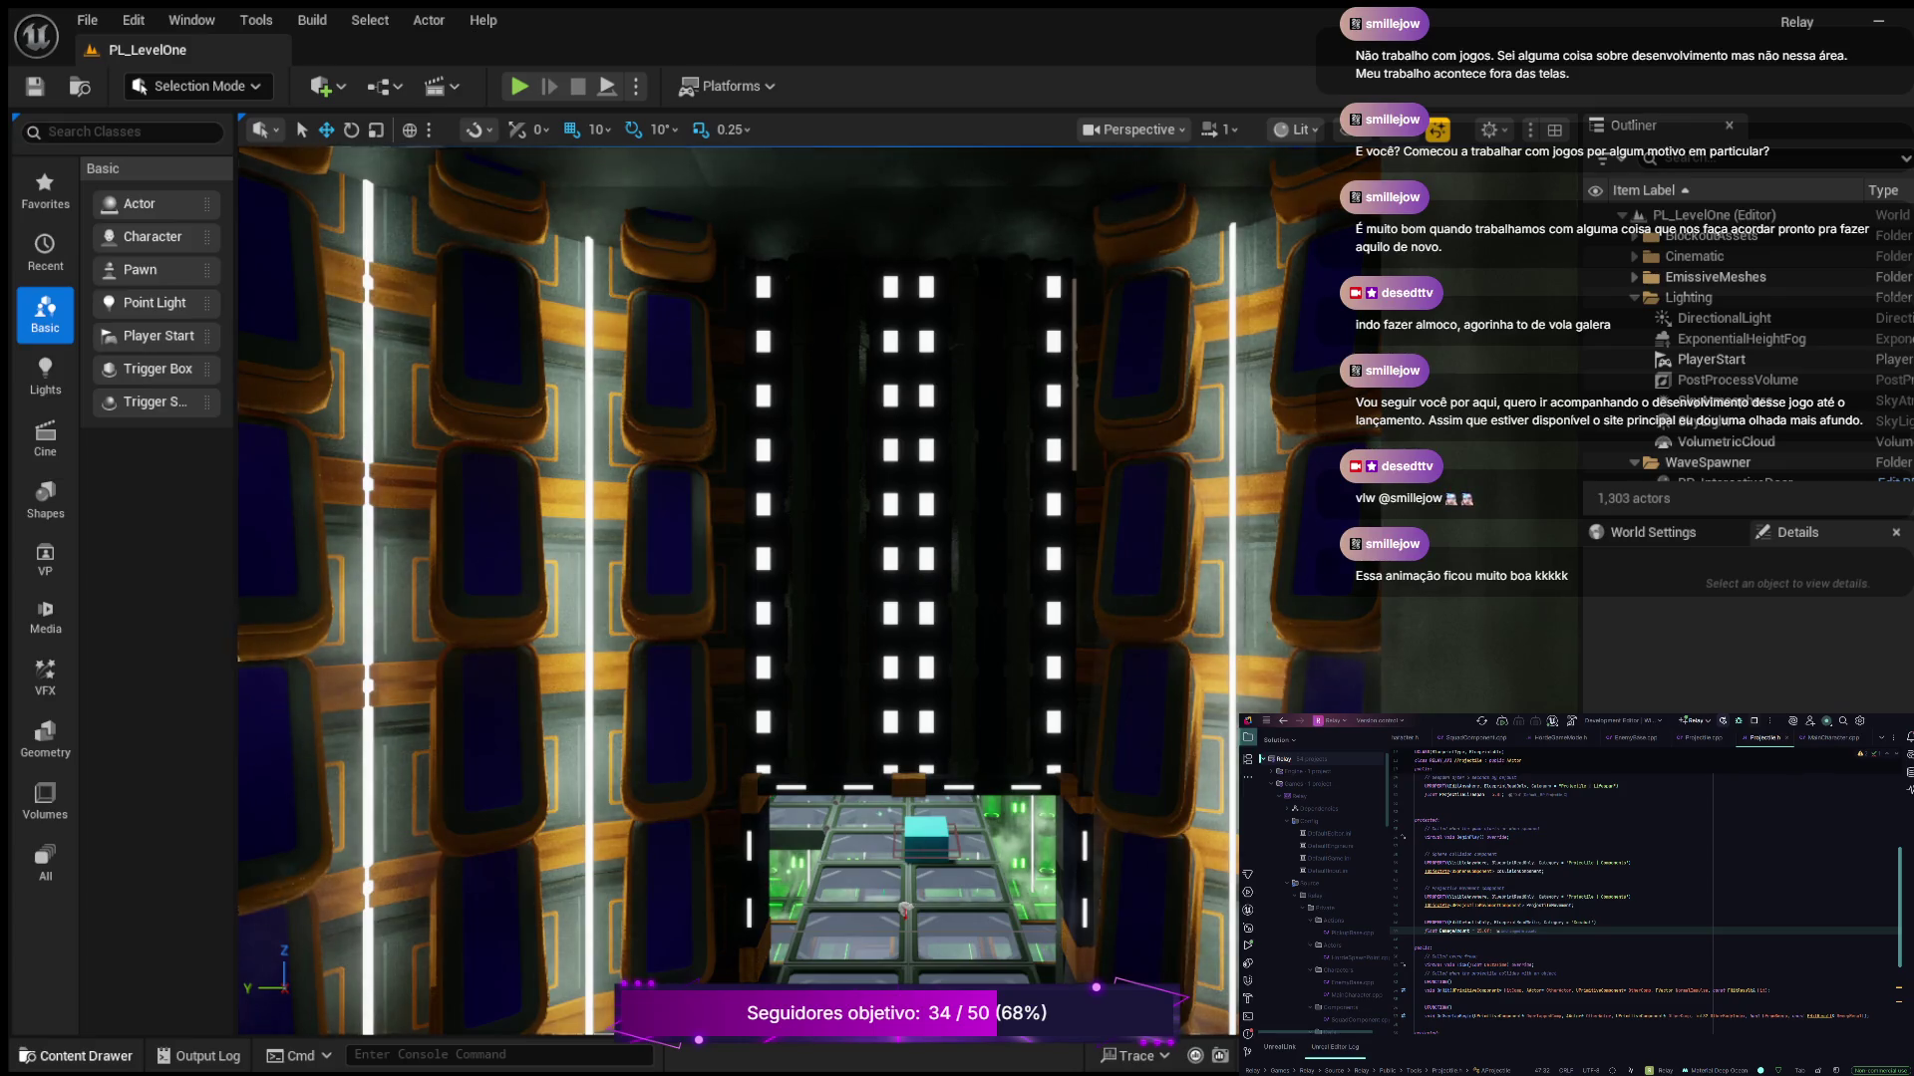
Reopen the Content Drawer at Content > HUD, listing the nine widget blueprints
key("ctrl+space")
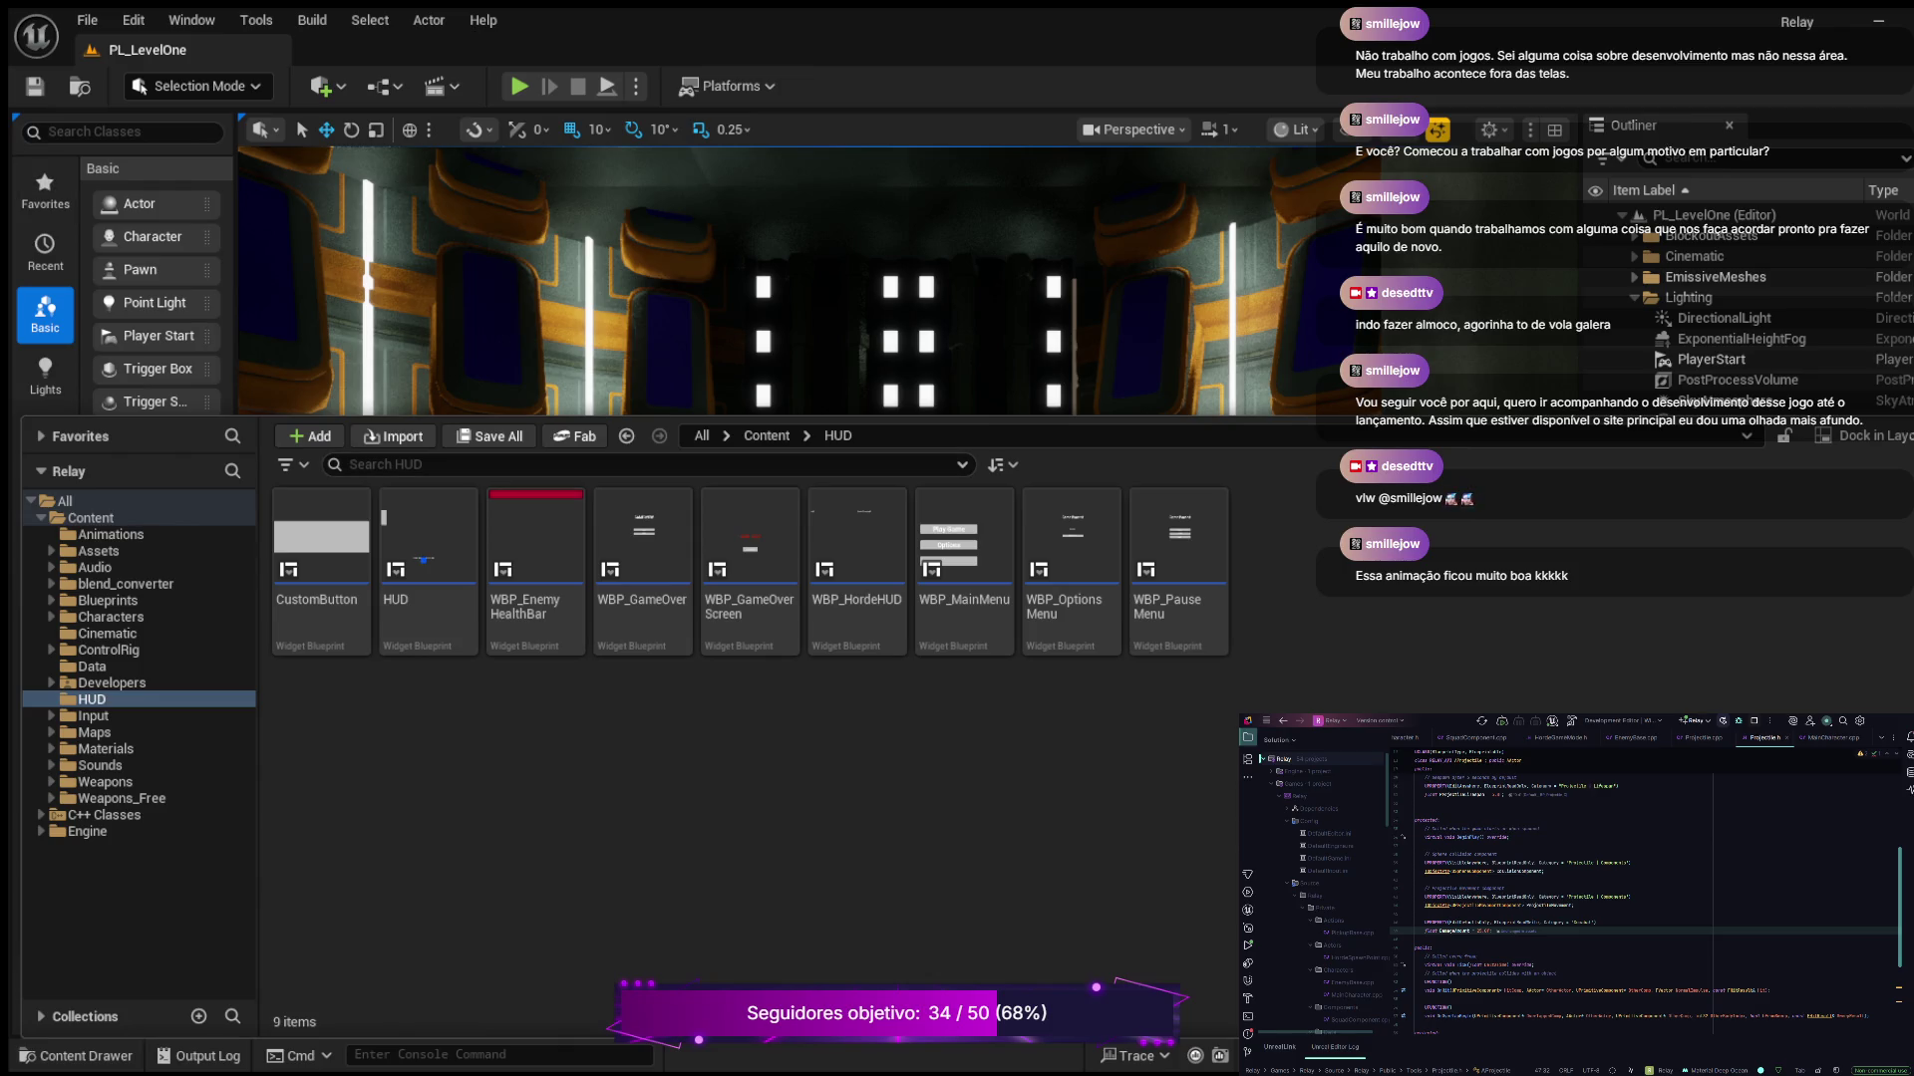
Look through the Animations and Blueprints folders, then open BP_Projectile from Blueprints
left_click(111, 534)
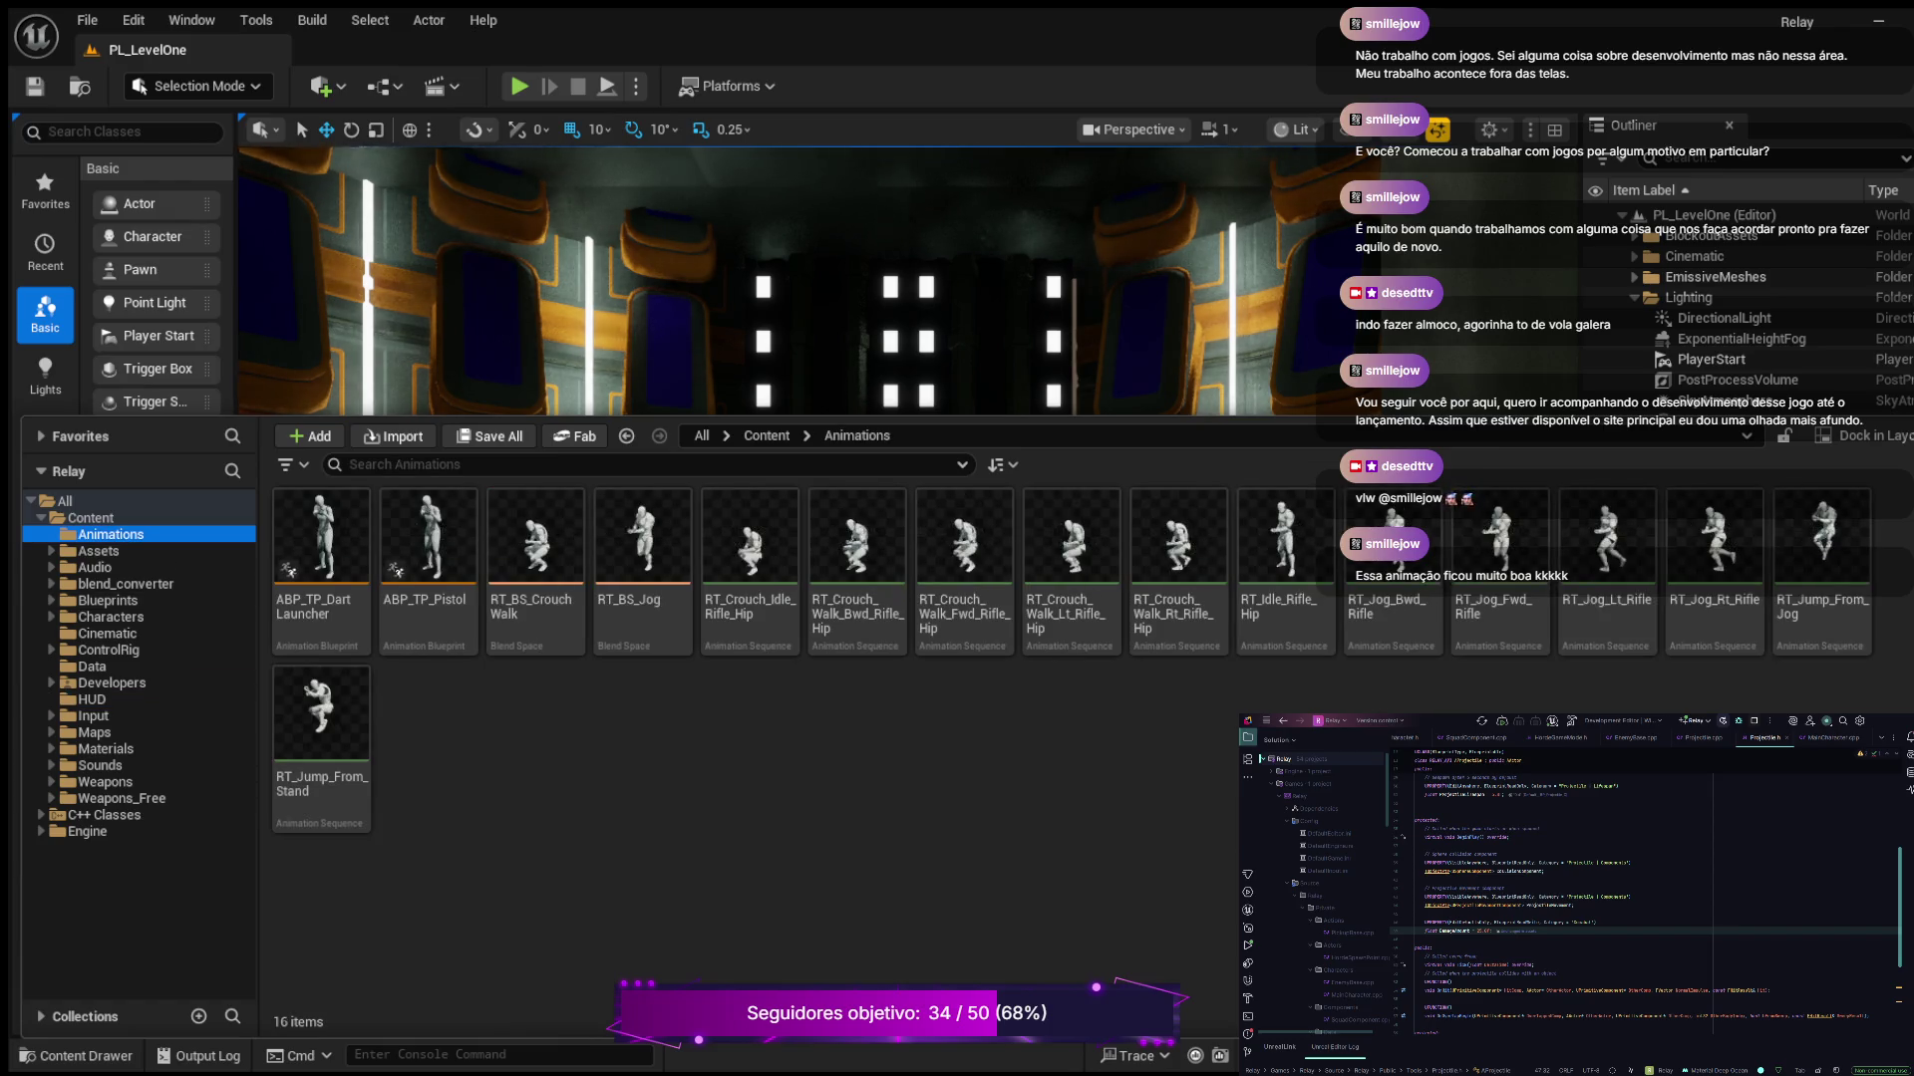
left_click(108, 600)
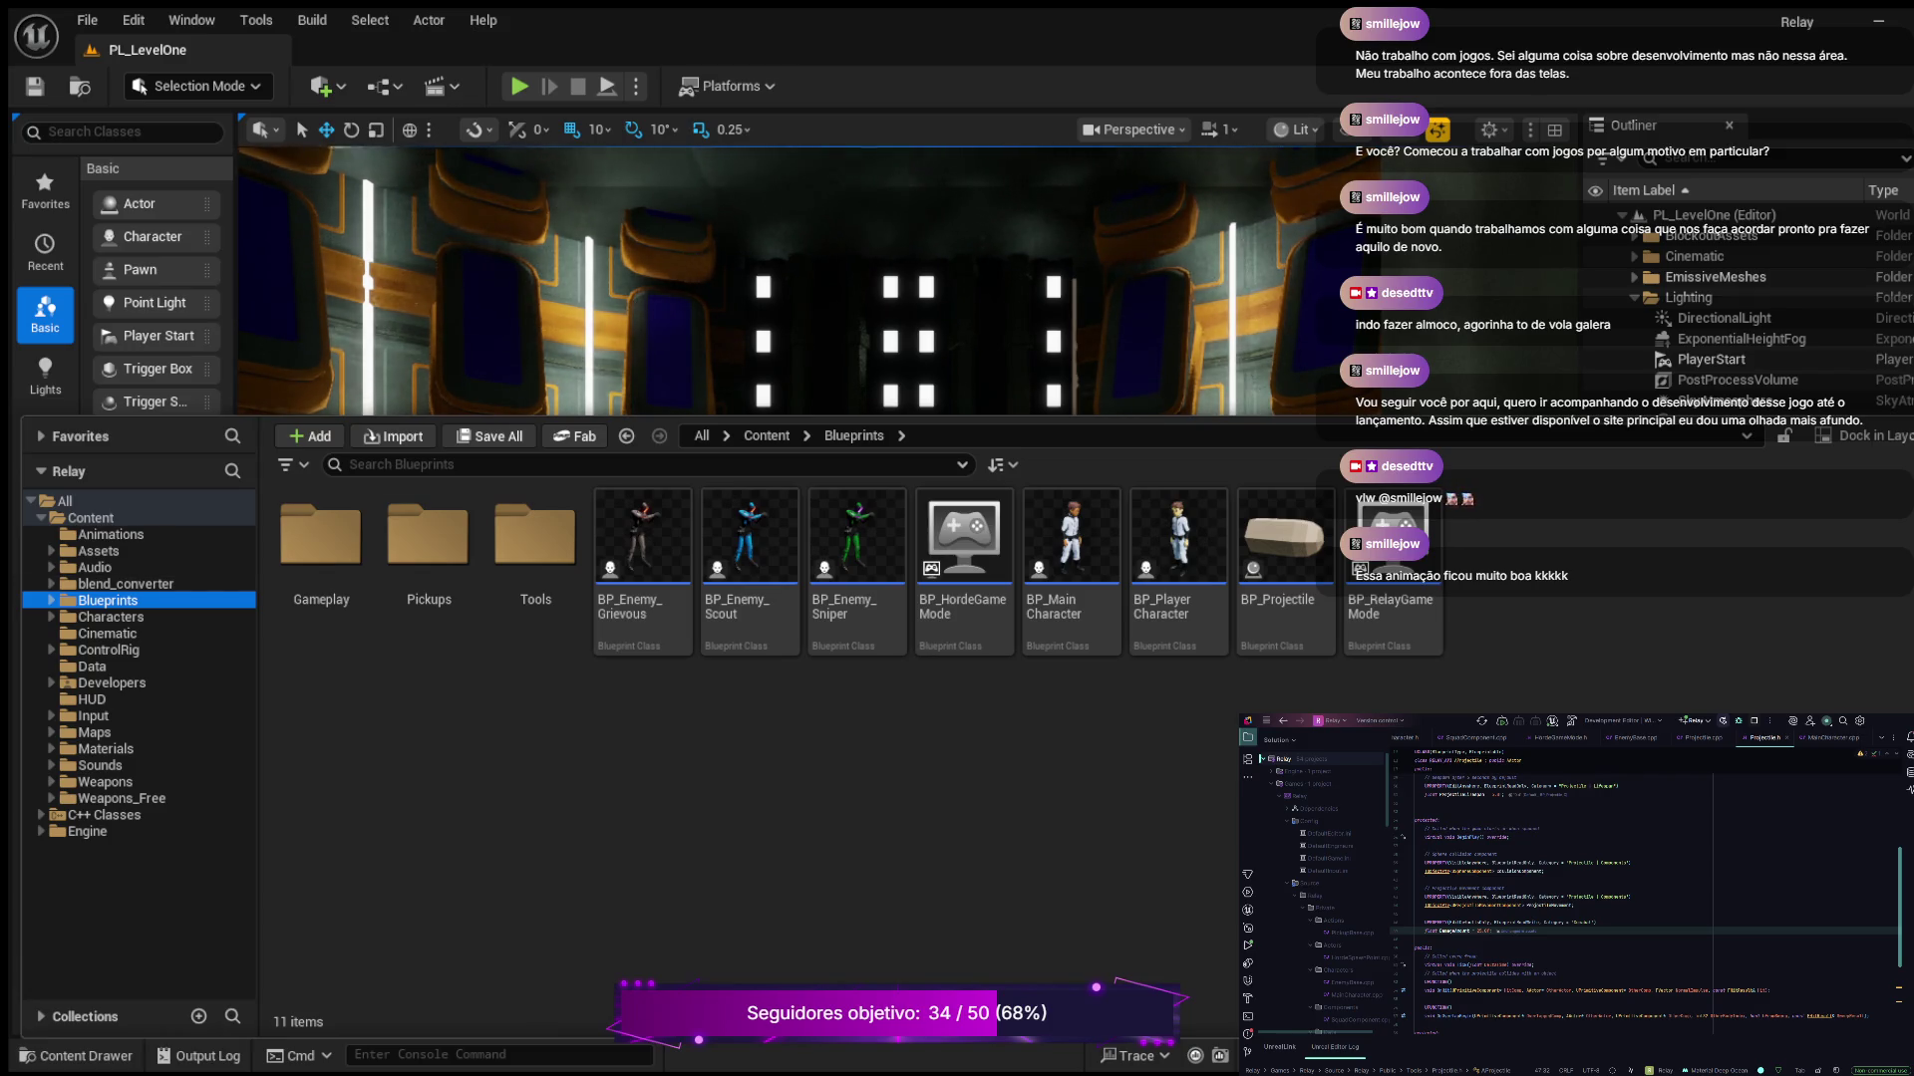
key("ctrl+space")
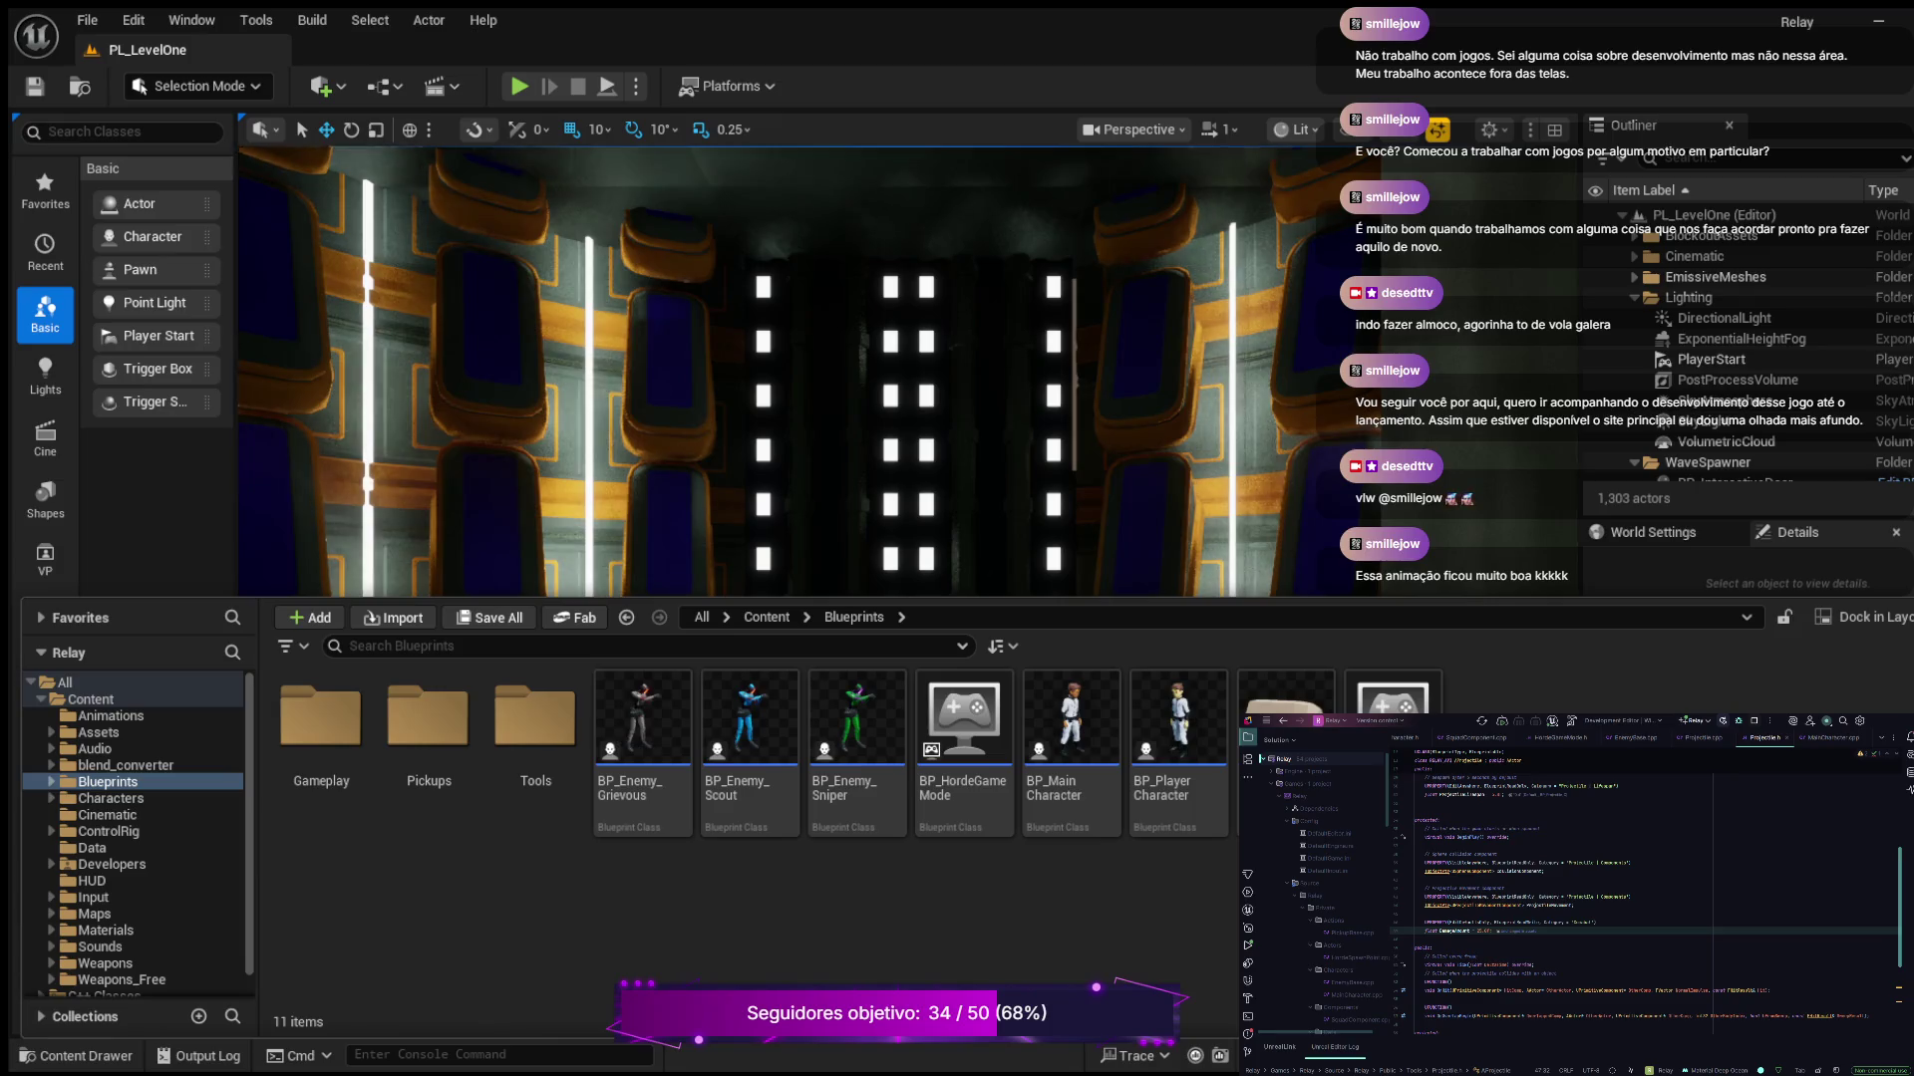
key("ctrl+space")
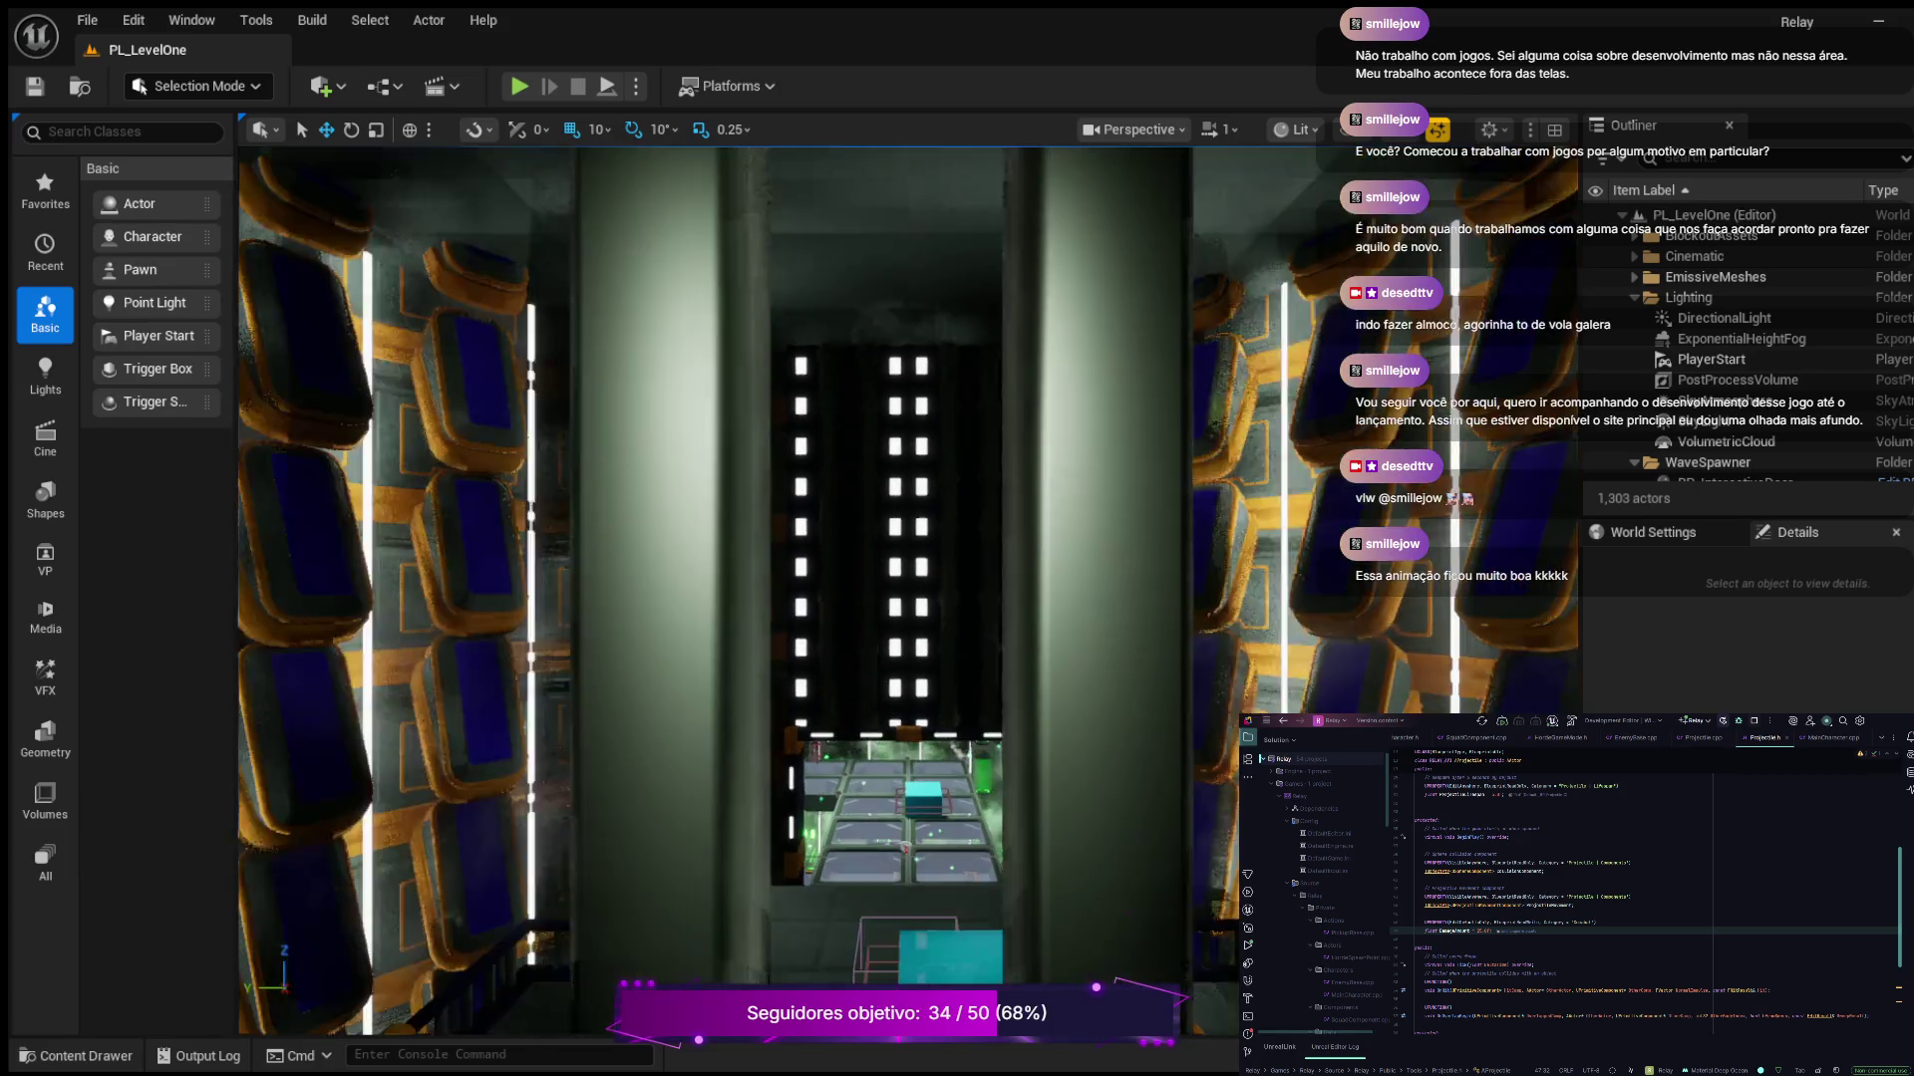
key("ctrl+space")
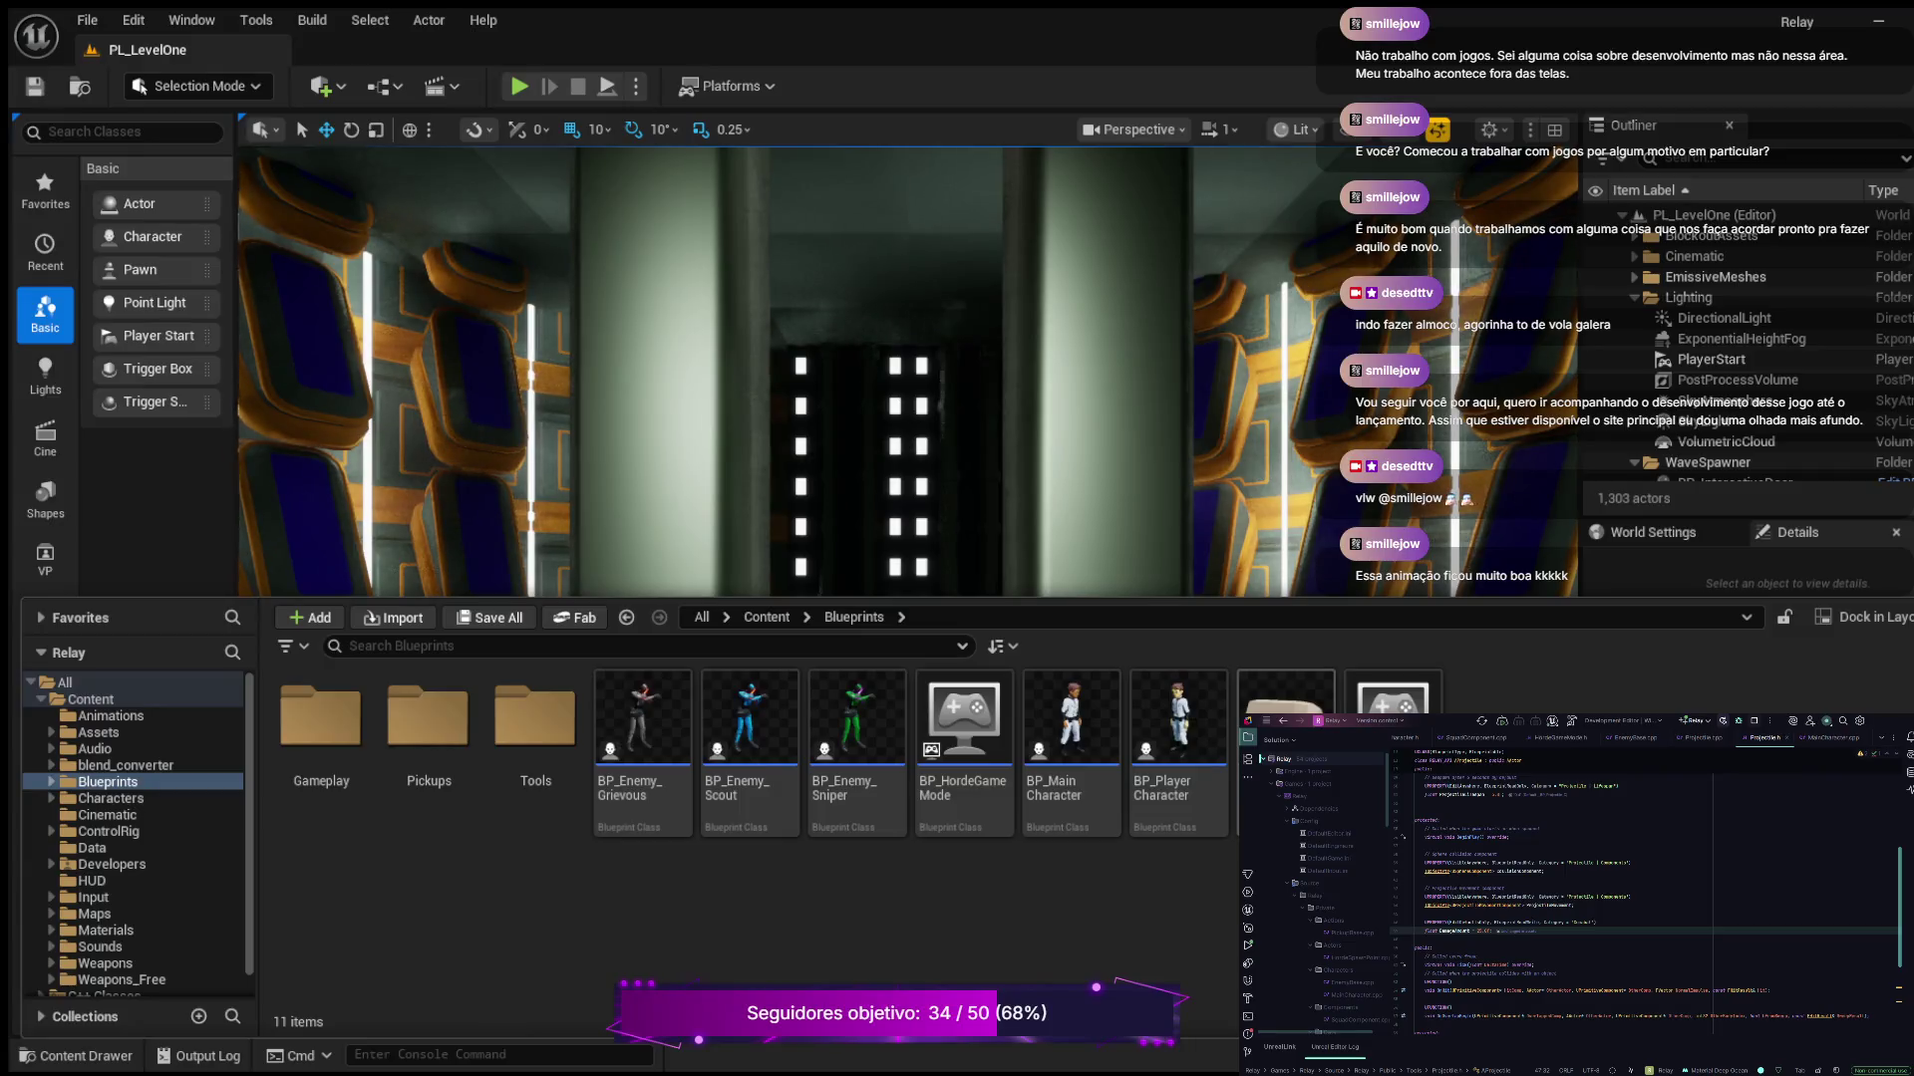
double_click(1286, 718)
Pan and zoom the BP_Projectile event graph to inspect the overlap event and Branch nodes
left_click_drag(616, 451, 865, 502)
scroll(1555, 535, "up", 3)
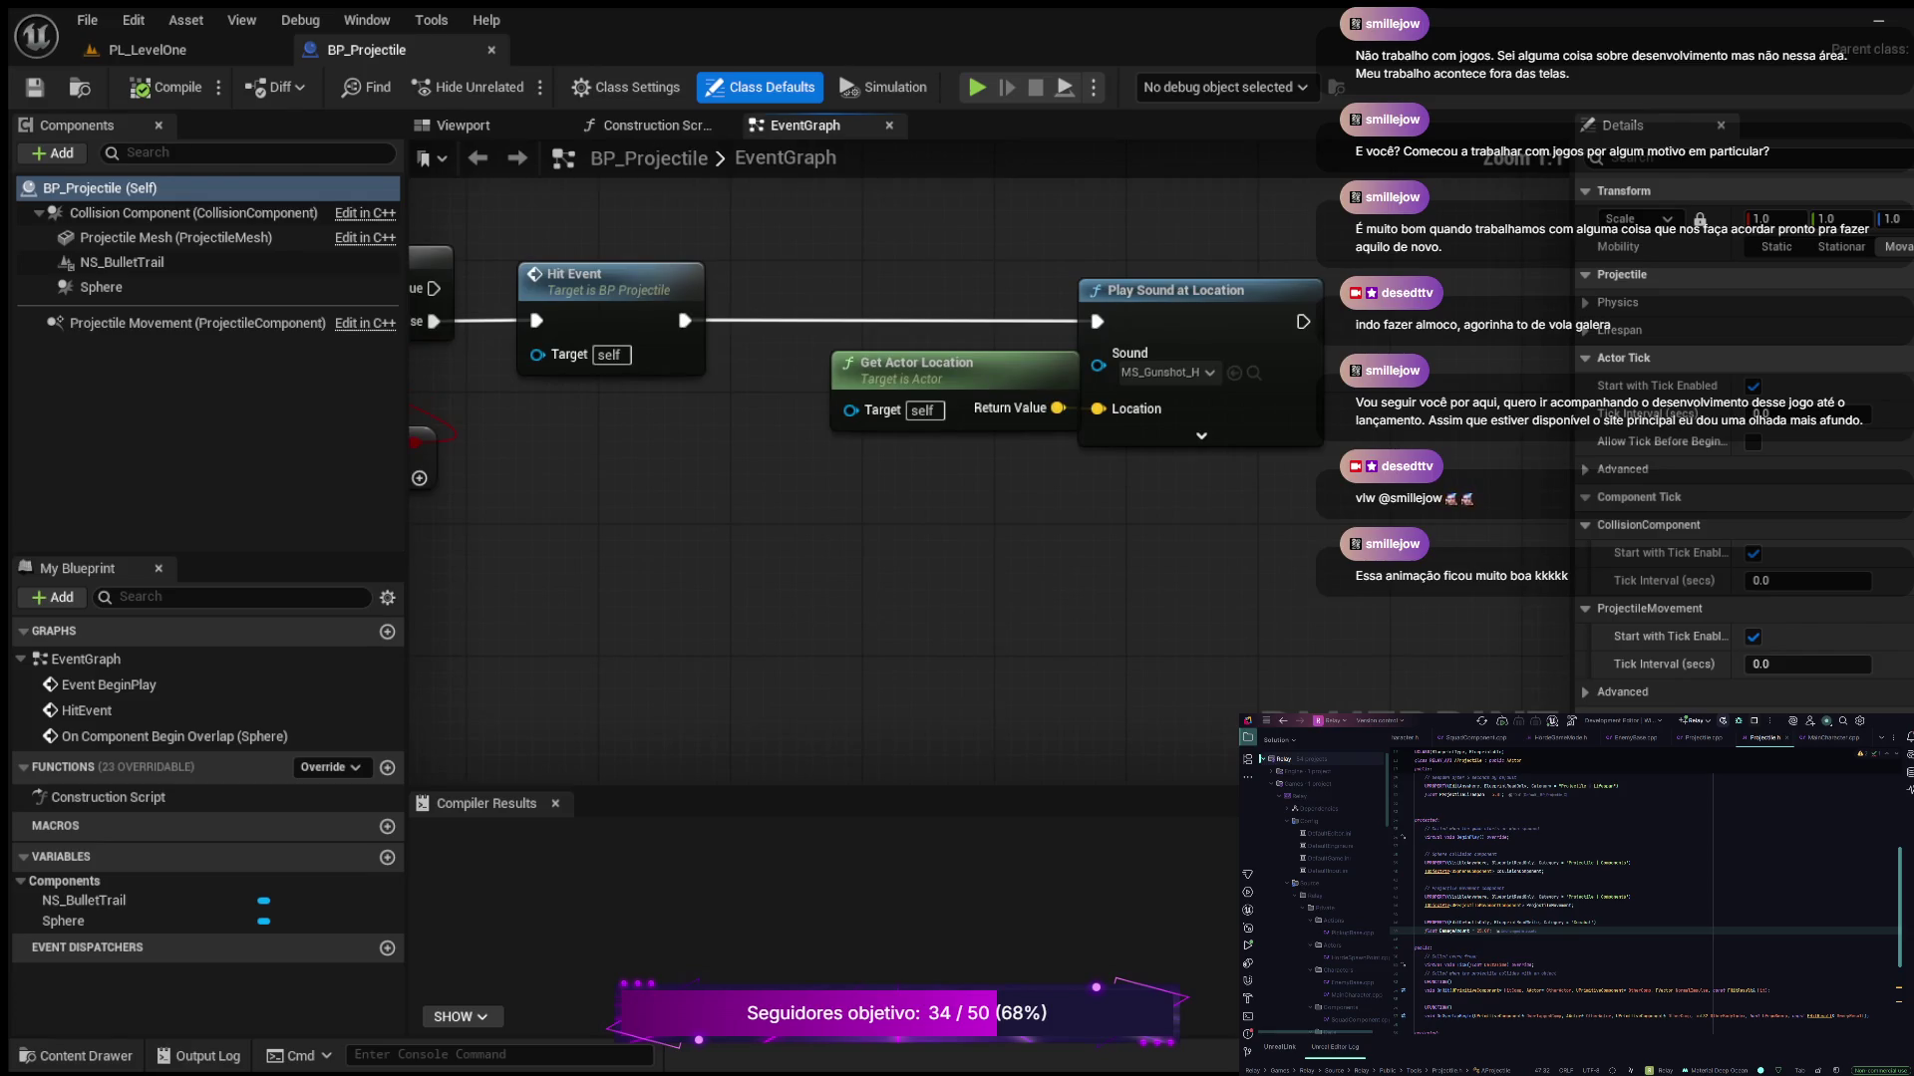
mouse_move(637, 443)
left_mouse_down()
mouse_move(1137, 586)
mouse_move(1506, 508)
left_mouse_up()
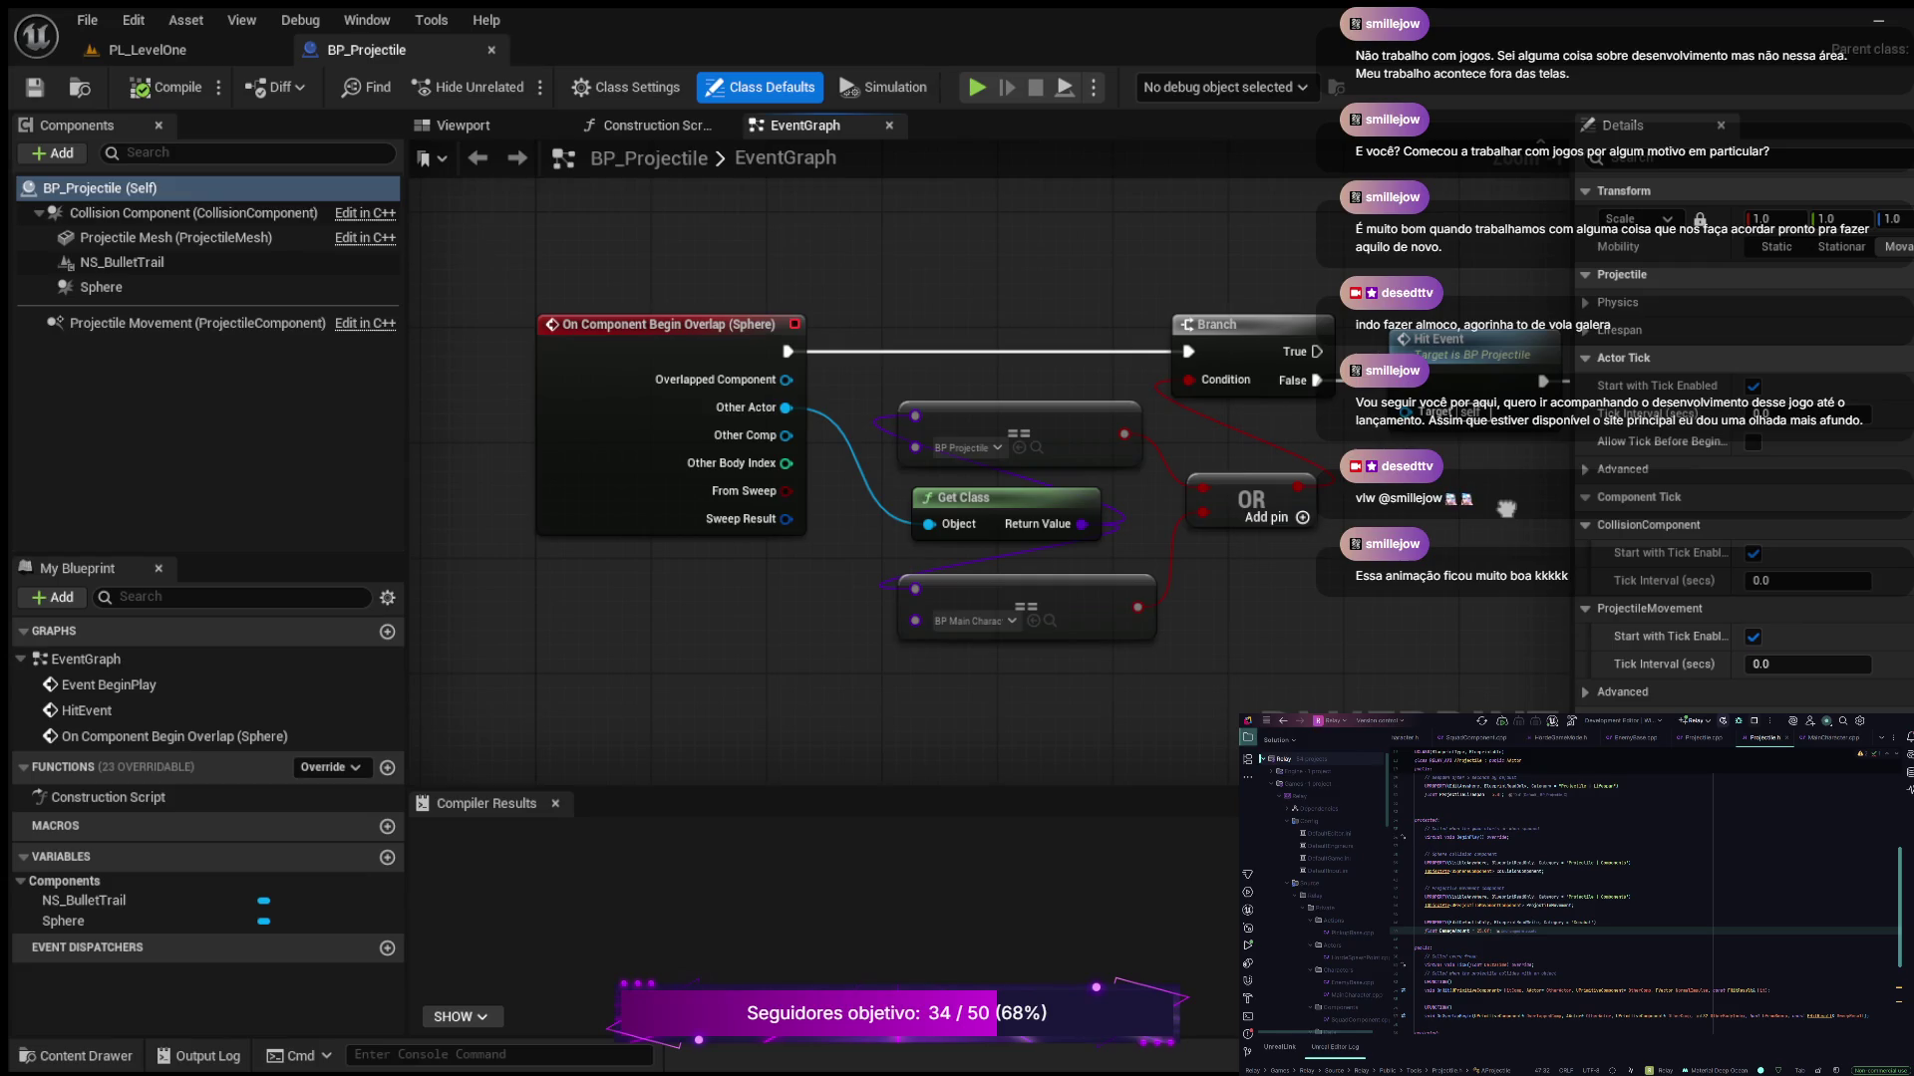
scroll(927, 757, "up", 1)
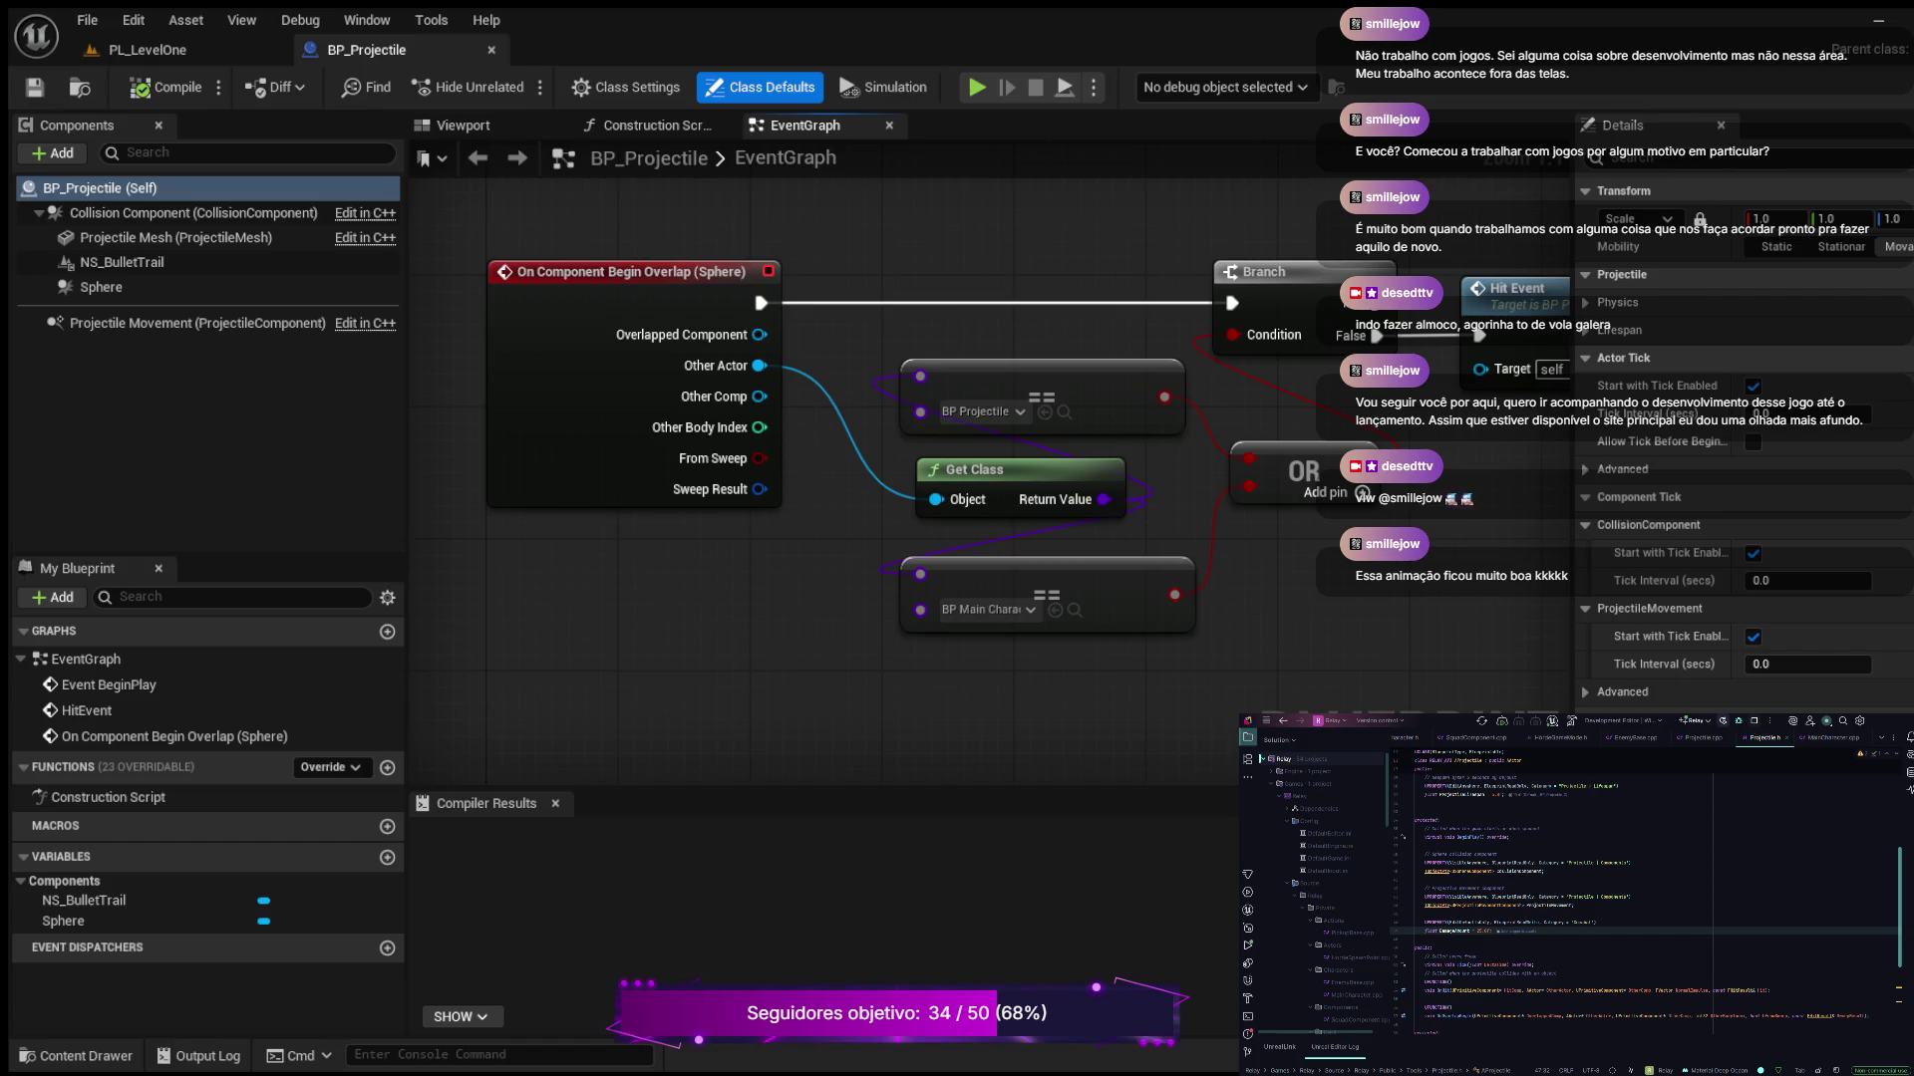
scroll(798, 727, "down", 2)
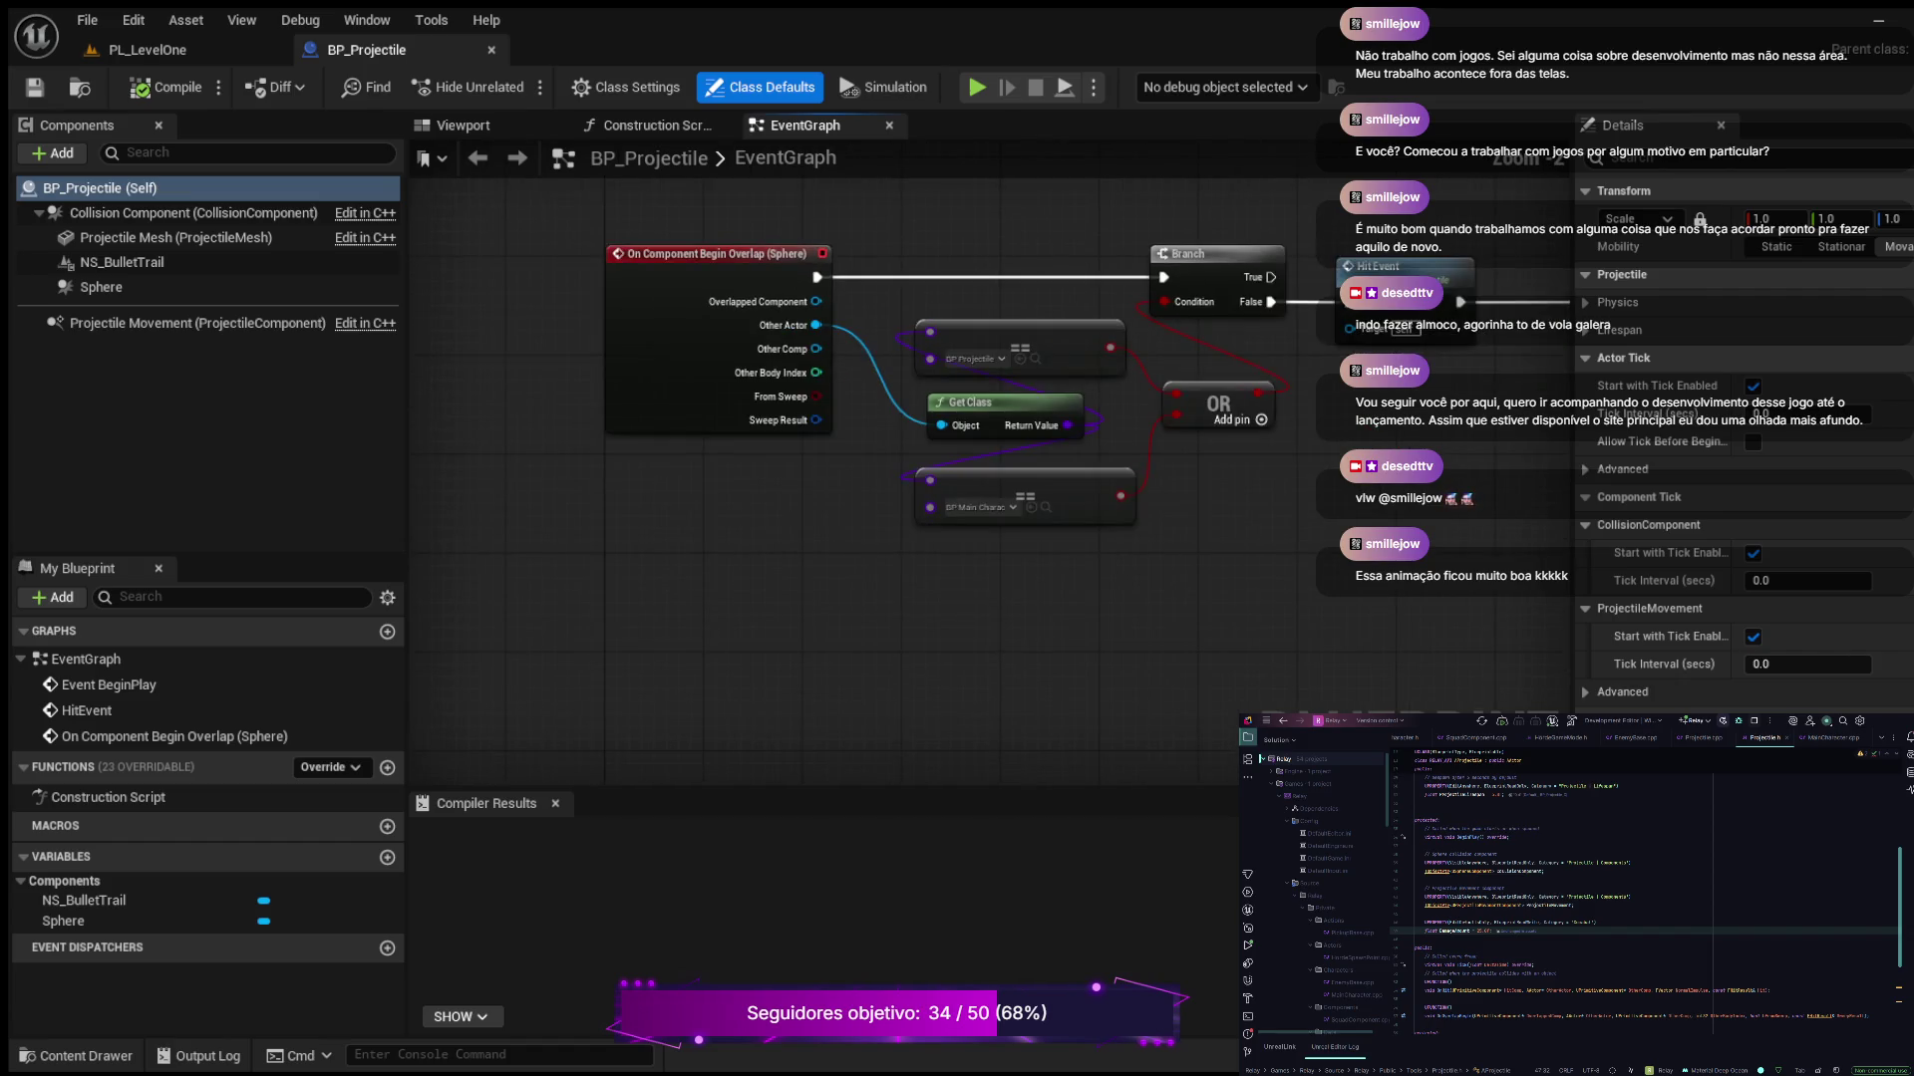
Check the Spawn System, Play Sound and HitEvent nodes, then open BP_MainCharacter
mouse_move(939, 329)
left_mouse_down()
mouse_move(783, 762)
mouse_move(421, 821)
left_mouse_up()
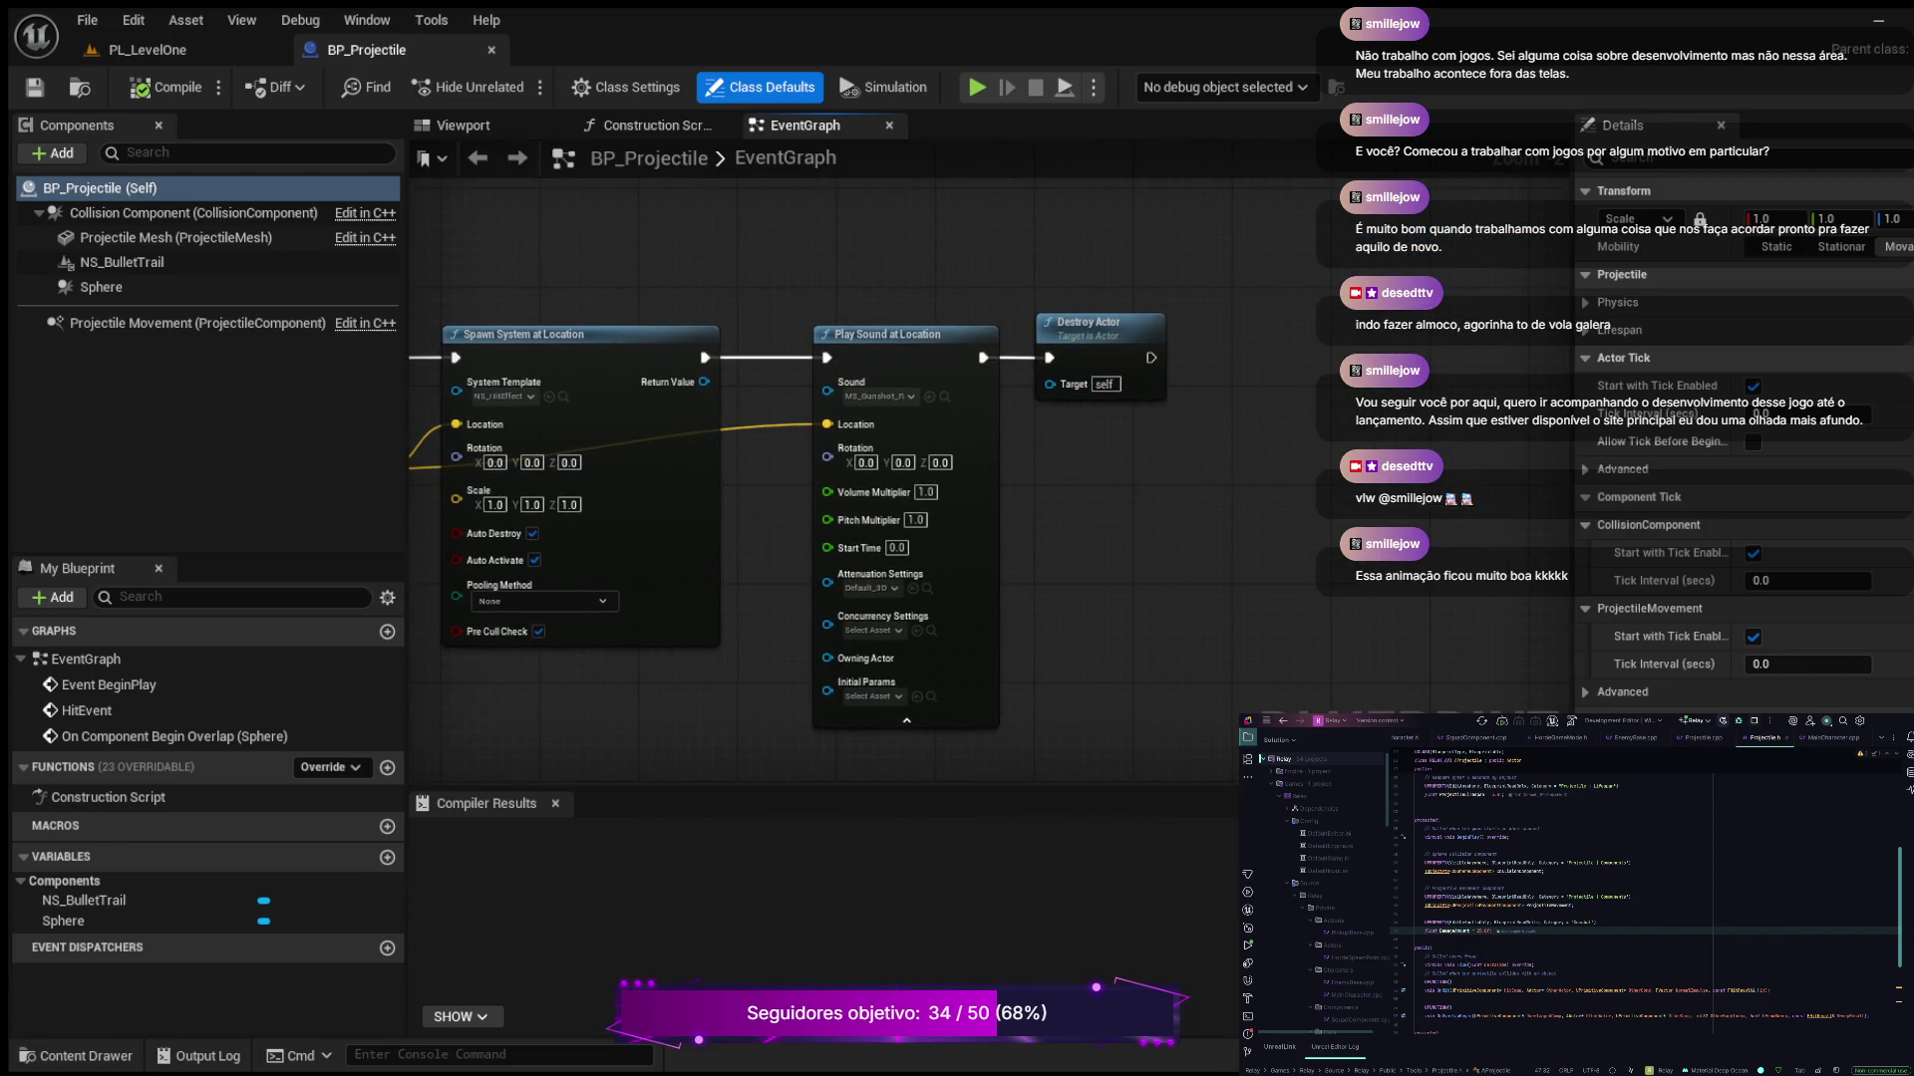
mouse_move(421, 820)
left_mouse_down()
mouse_move(997, 758)
mouse_move(1085, 695)
left_mouse_up()
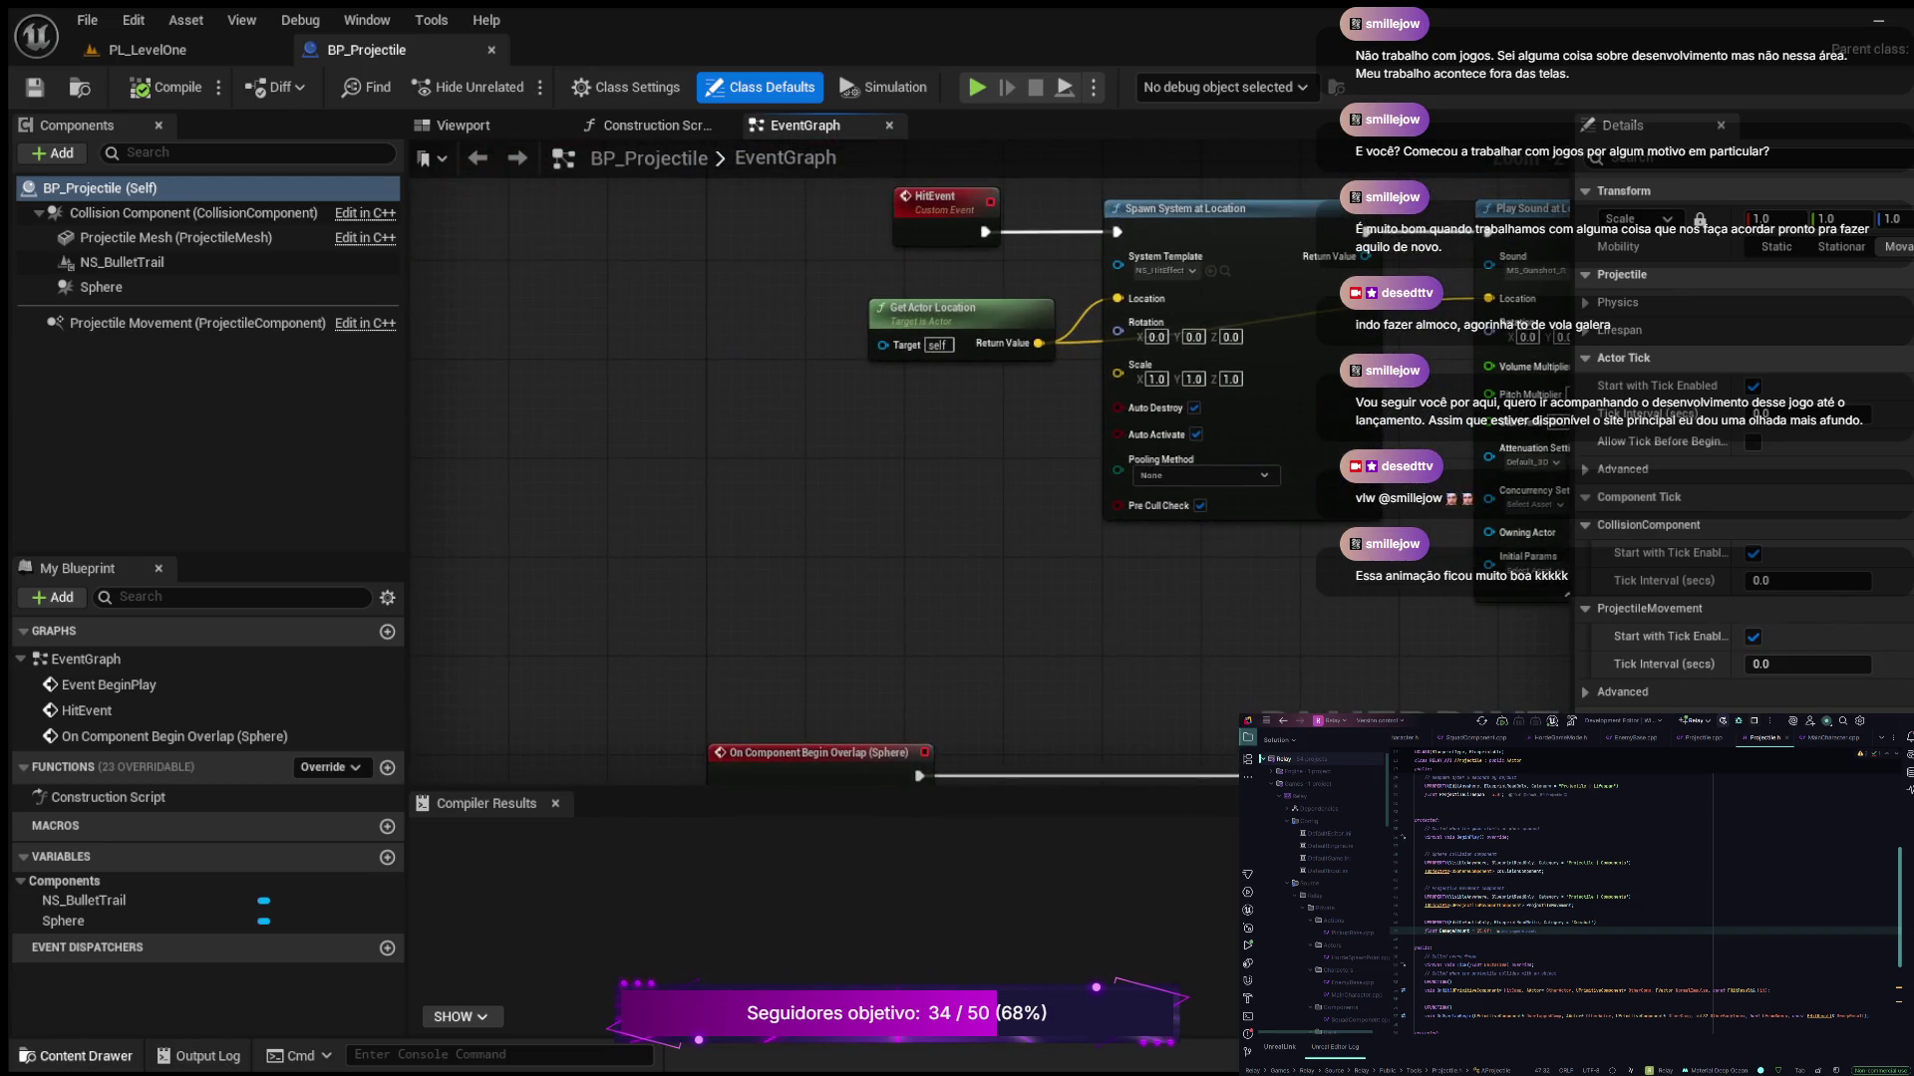
left_click(84, 1056)
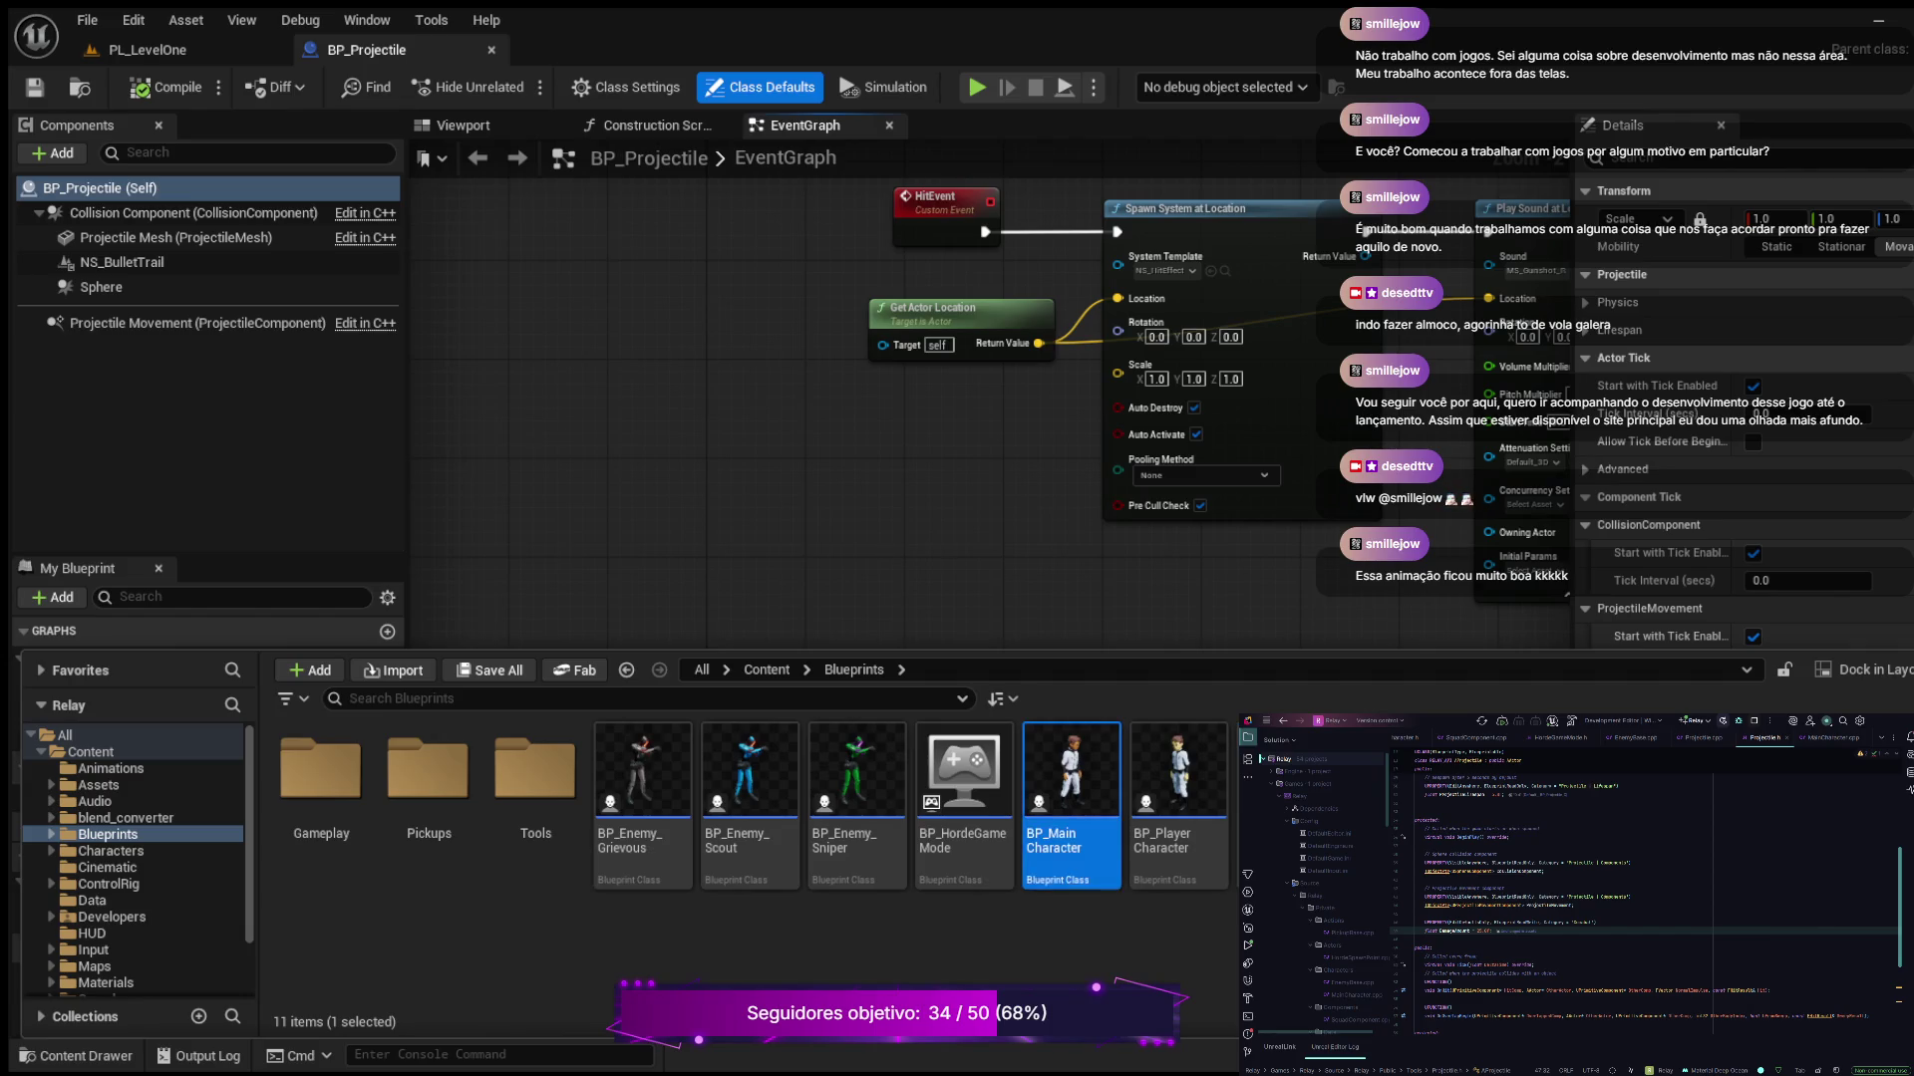
double_click(1071, 777)
Zoom in on RotateCharacterMeshesToDirection's entry node and follow the logic to its Branch nodes
mouse_move(468, 515)
left_mouse_down()
mouse_move(499, 563)
mouse_move(1122, 533)
mouse_move(854, 542)
left_mouse_up()
scroll(863, 500, "up", 1)
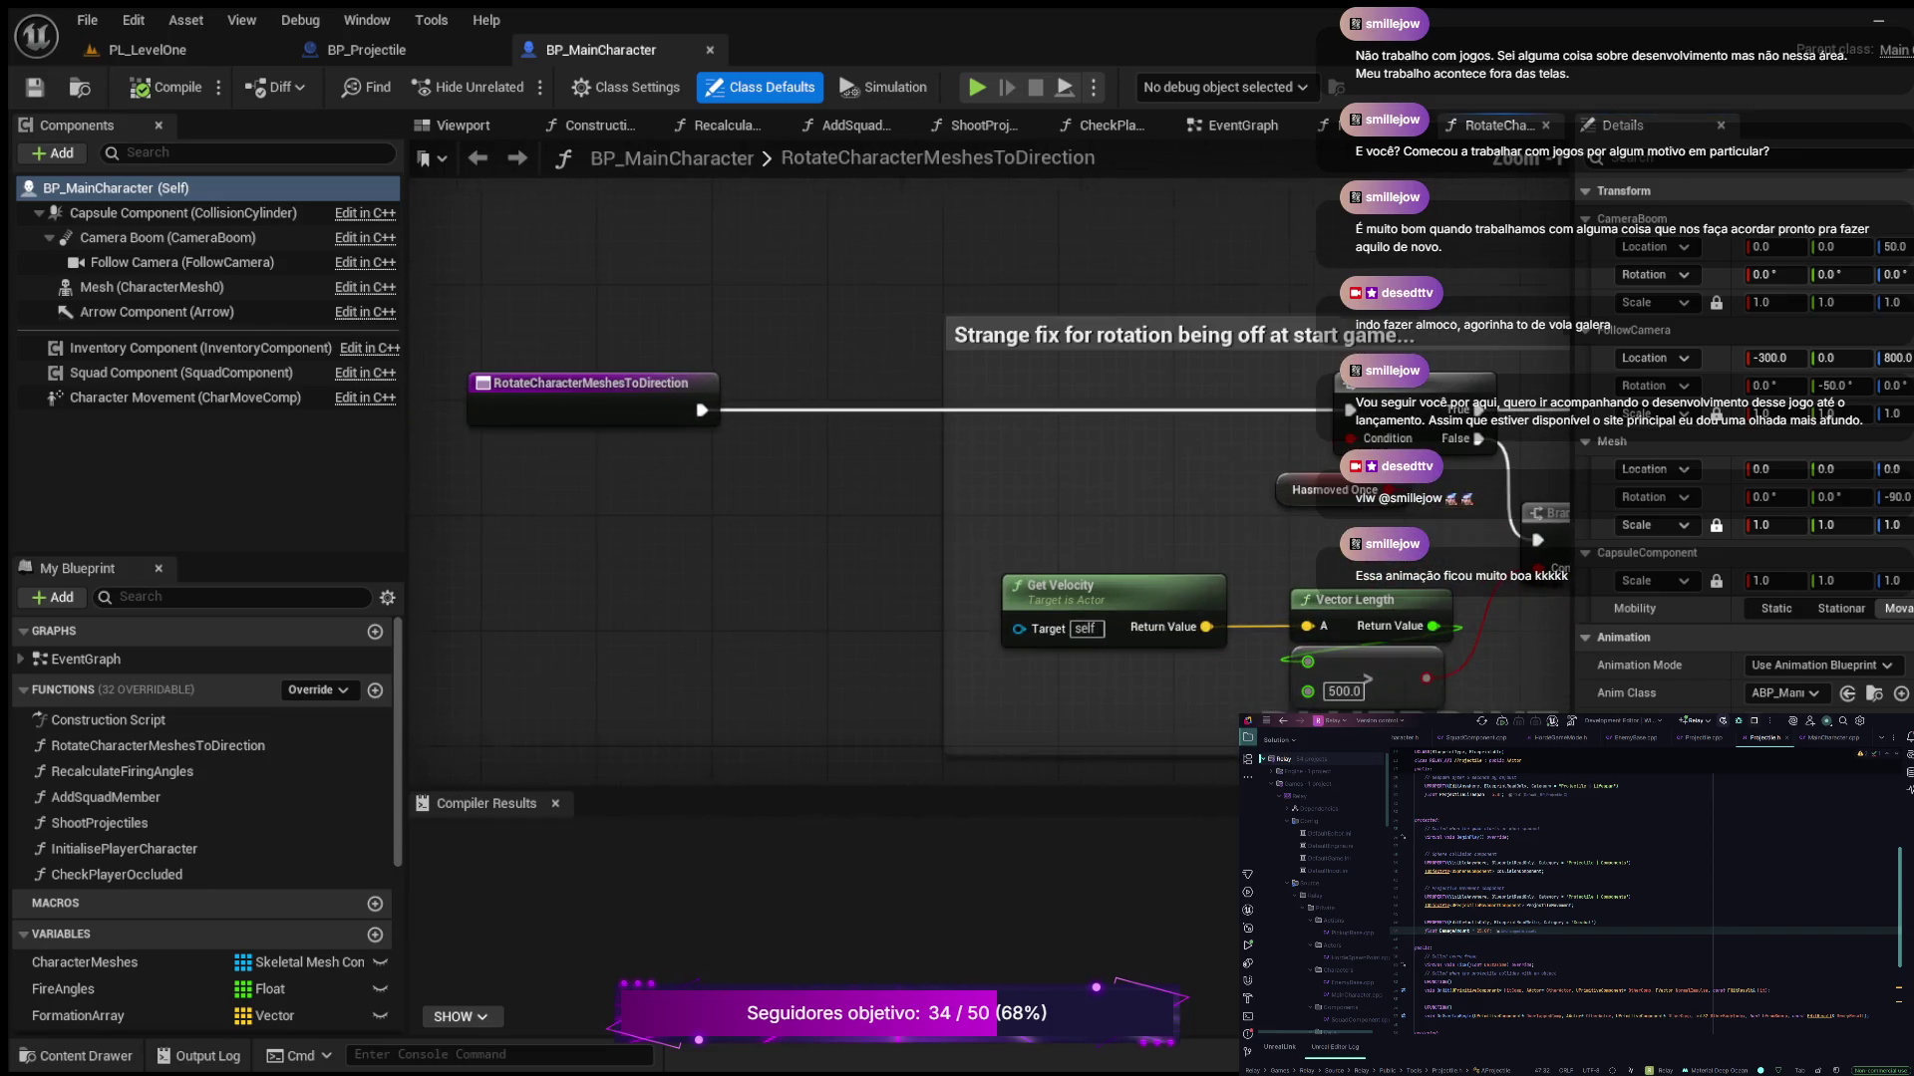
mouse_move(734, 542)
left_mouse_down()
mouse_move(1018, 603)
mouse_move(505, 555)
mouse_move(335, 579)
left_mouse_up()
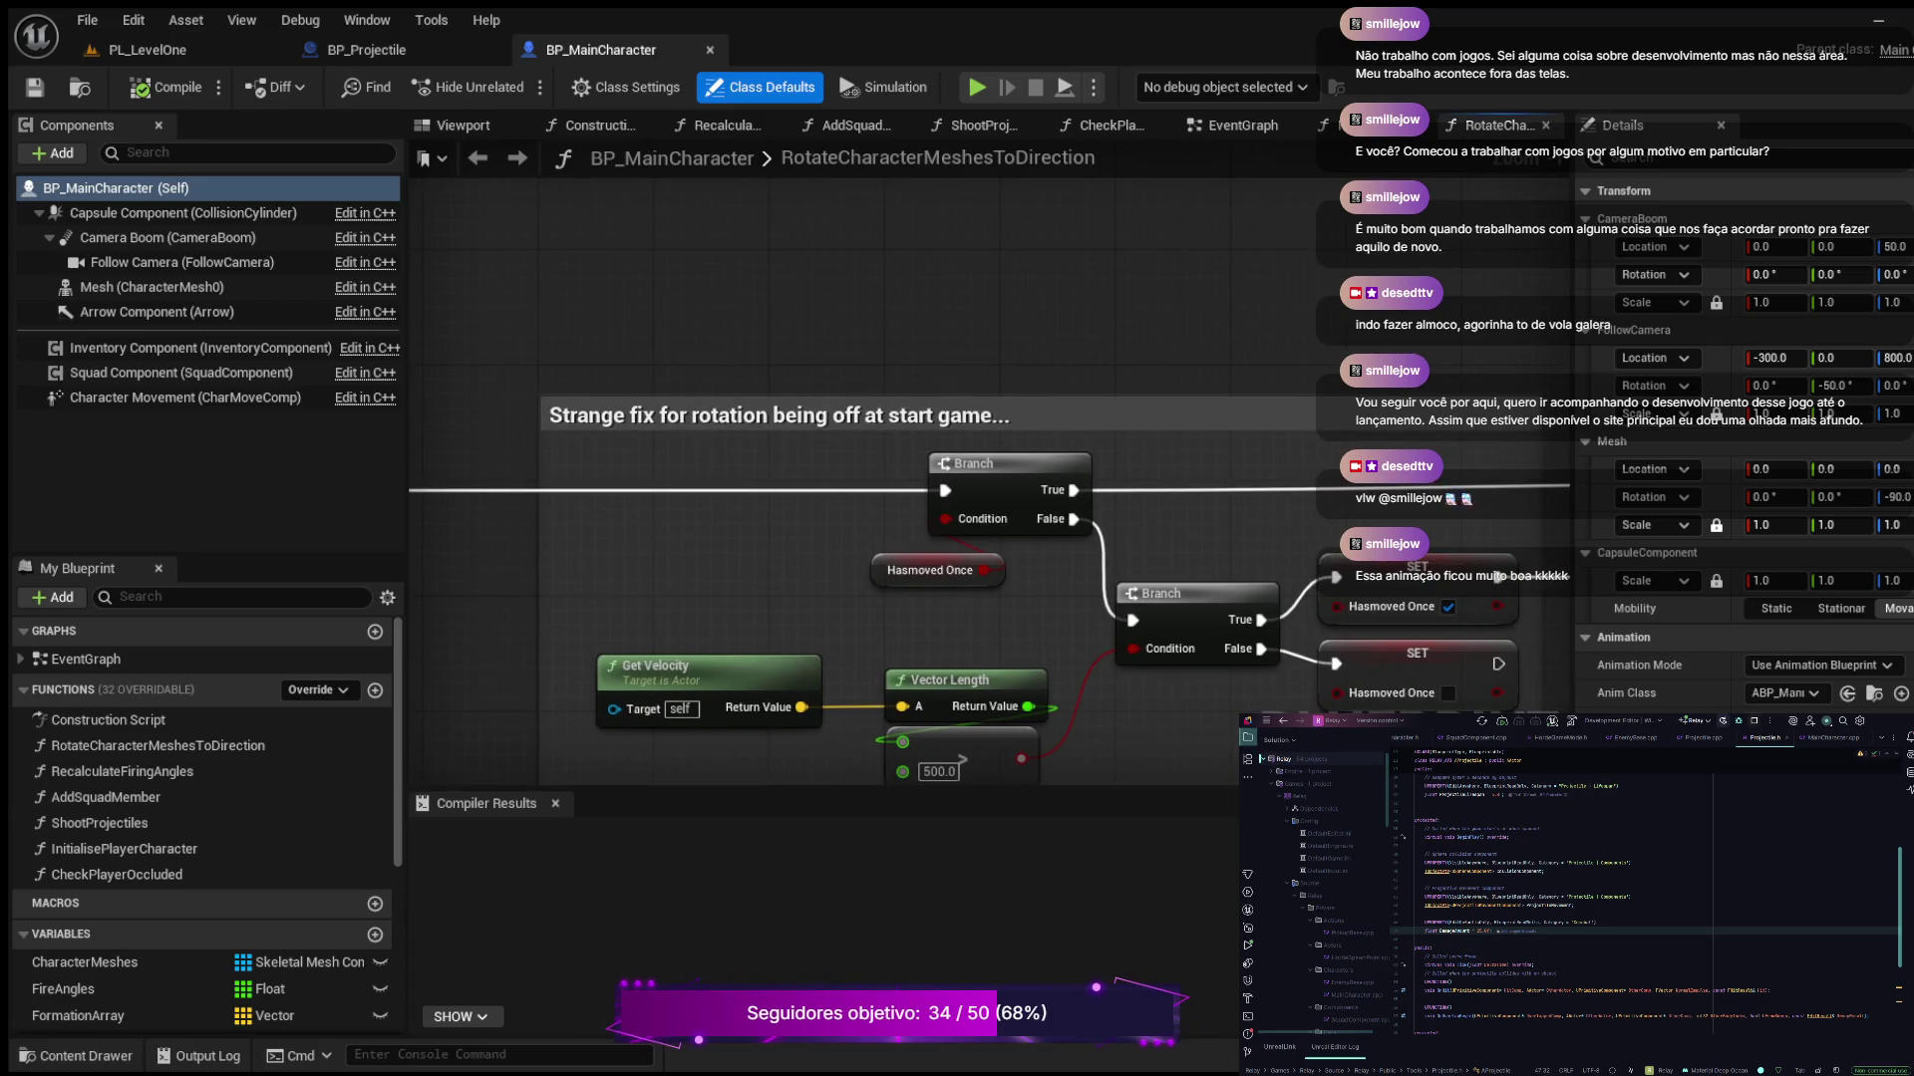
mouse_move(1437, 903)
left_mouse_down()
mouse_move(1452, 880)
mouse_move(1362, 604)
mouse_move(876, 632)
mouse_move(787, 695)
mouse_move(1037, 854)
mouse_move(1320, 809)
left_mouse_up()
left_click_drag(697, 508, 970, 392)
scroll(970, 392, "down", 1)
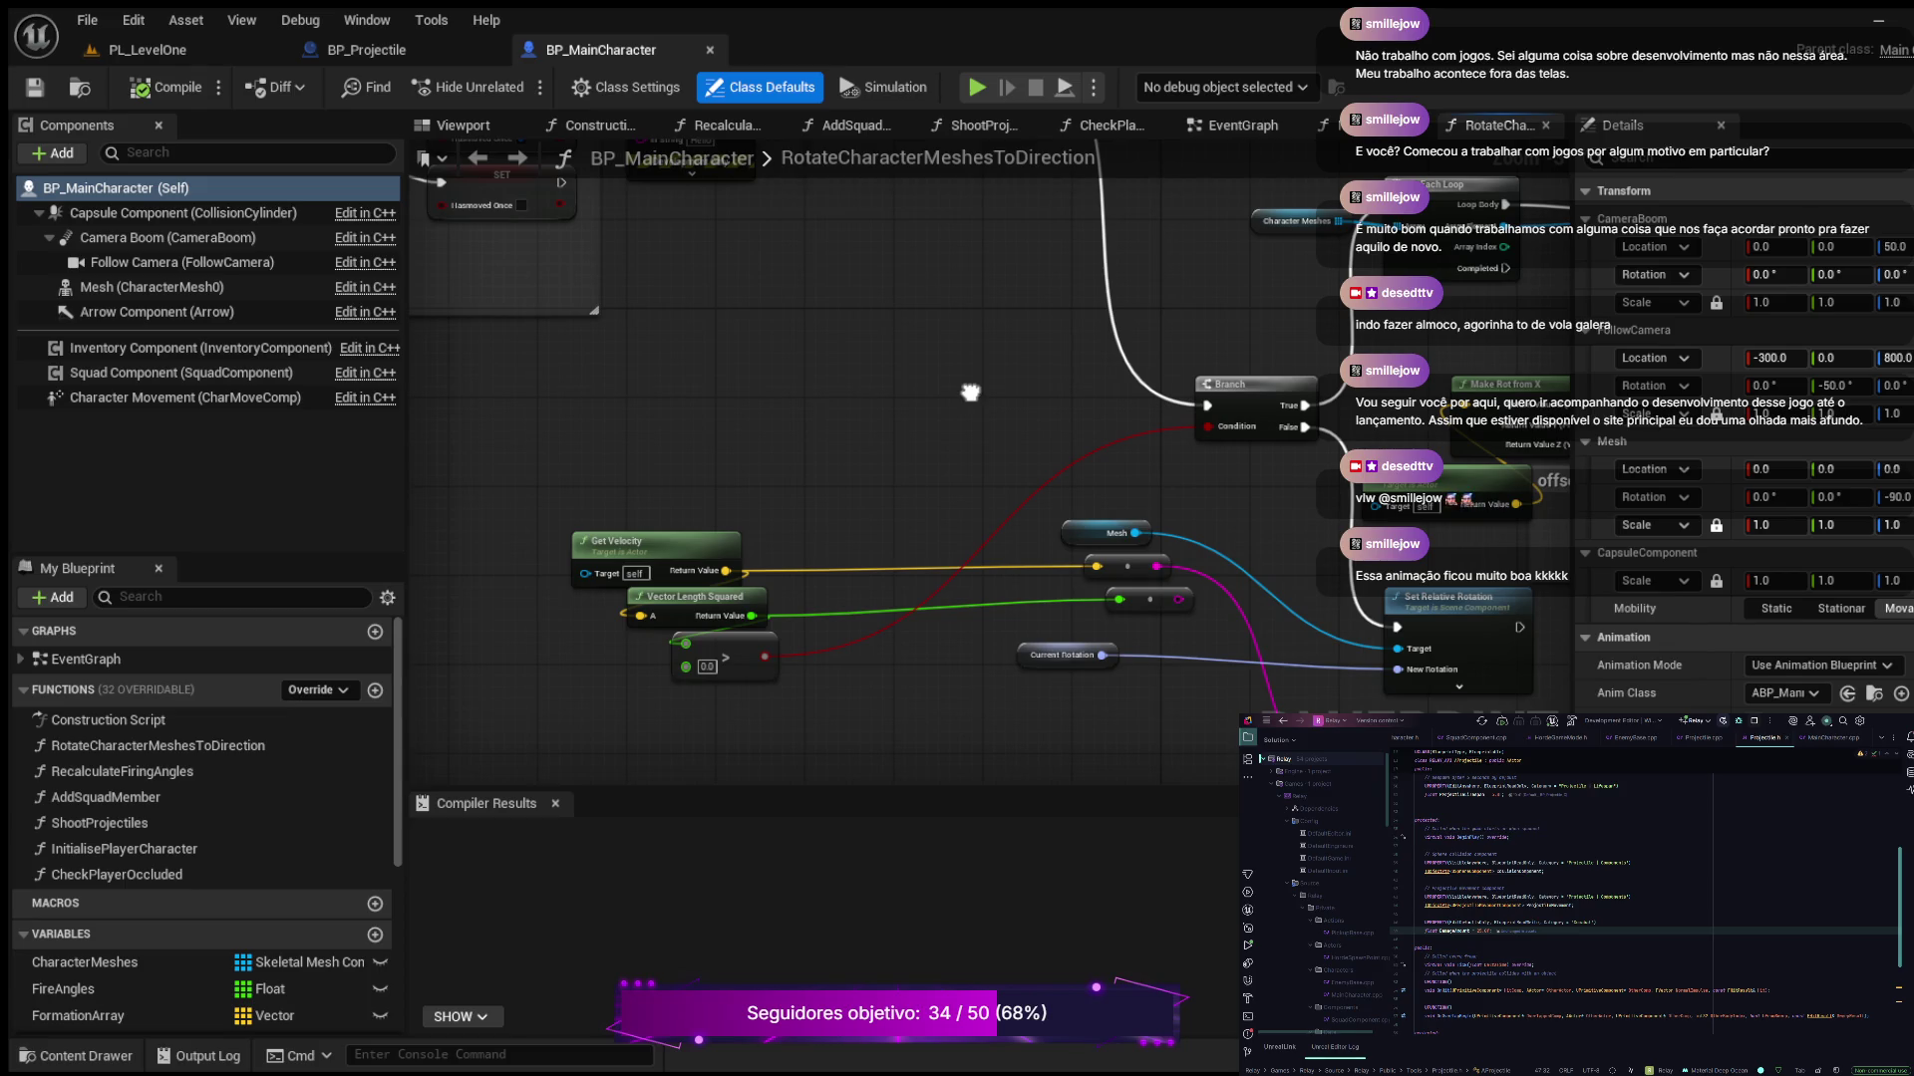
scroll(970, 393, "up", 2)
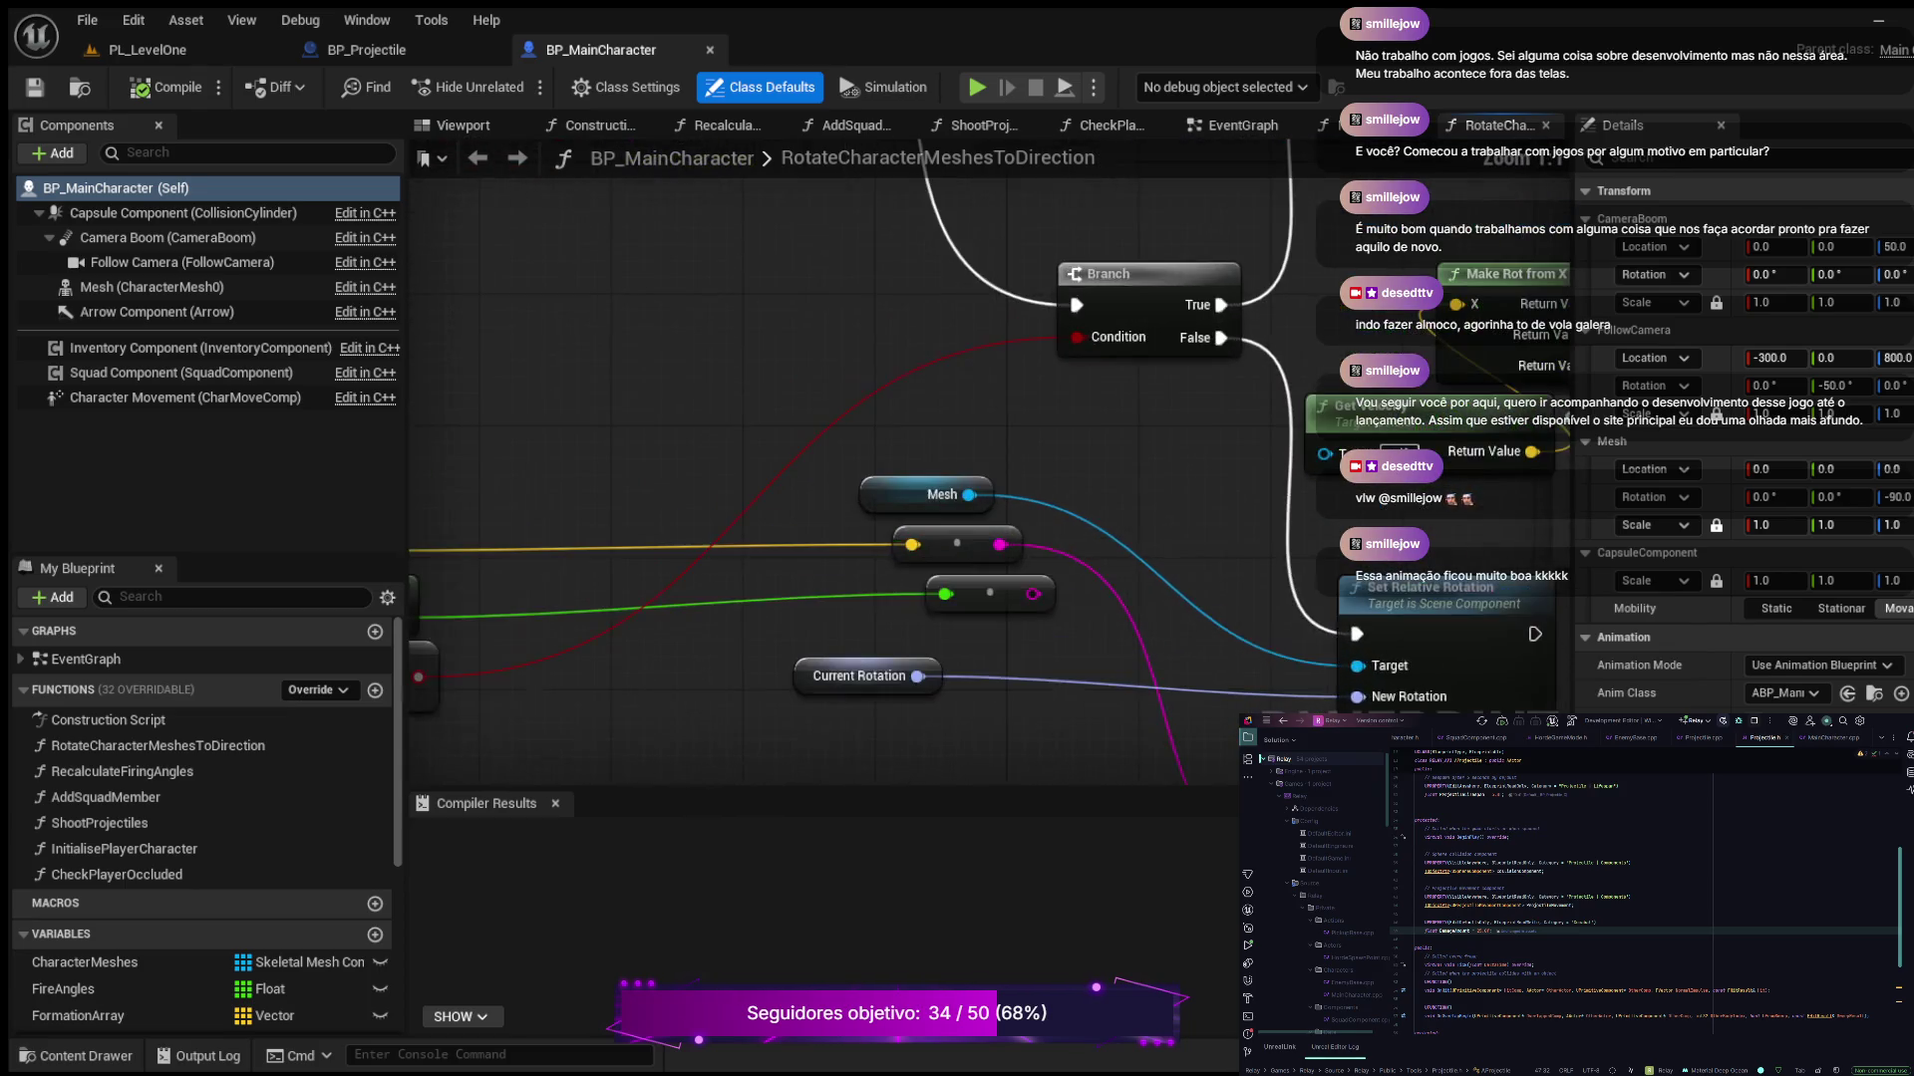
Inspect the Set Relative Rotation, For Each Loop, Make Rotator and SET nodes
mouse_move(970, 393)
left_mouse_down()
mouse_move(752, 142)
mouse_move(714, 139)
mouse_move(674, 531)
left_mouse_up()
mouse_move(775, 231)
left_mouse_down()
mouse_move(653, 299)
mouse_move(531, 310)
mouse_move(580, 327)
left_mouse_up()
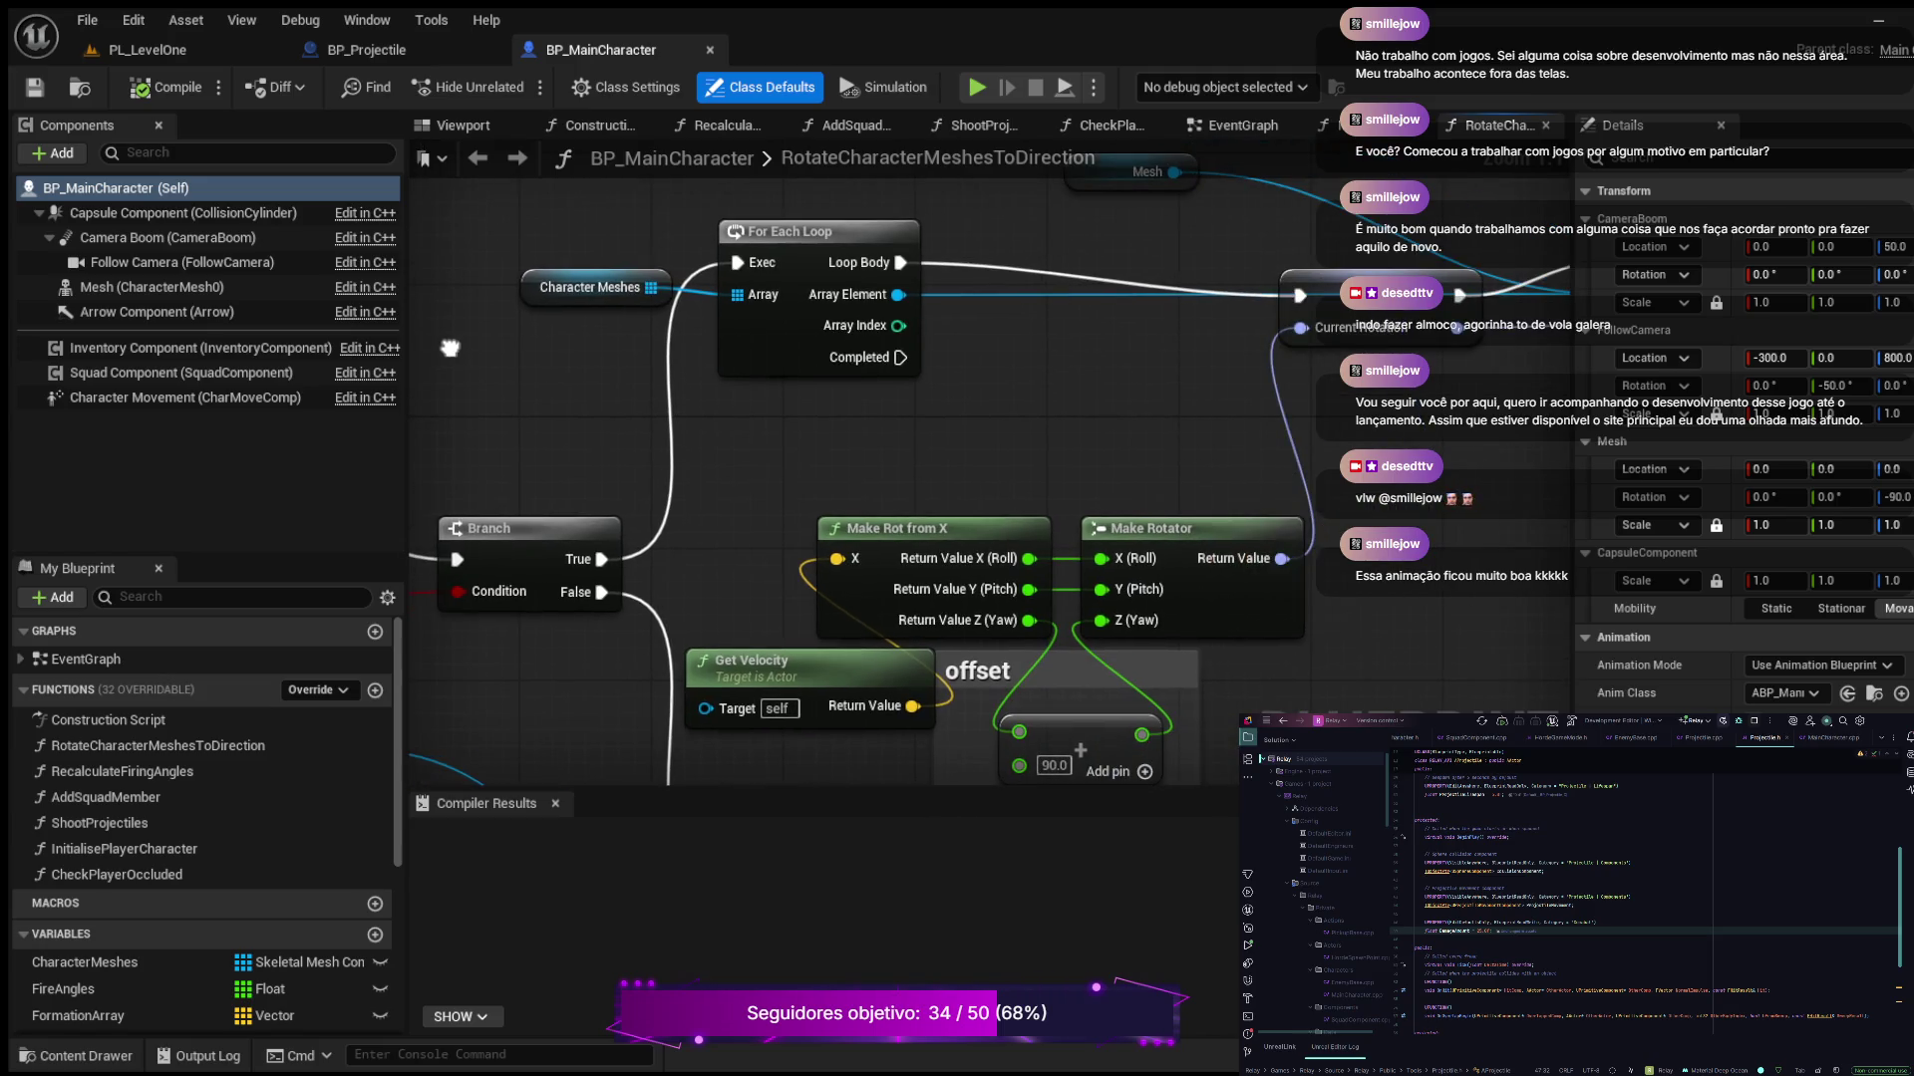
left_click_drag(450, 347, 466, 266)
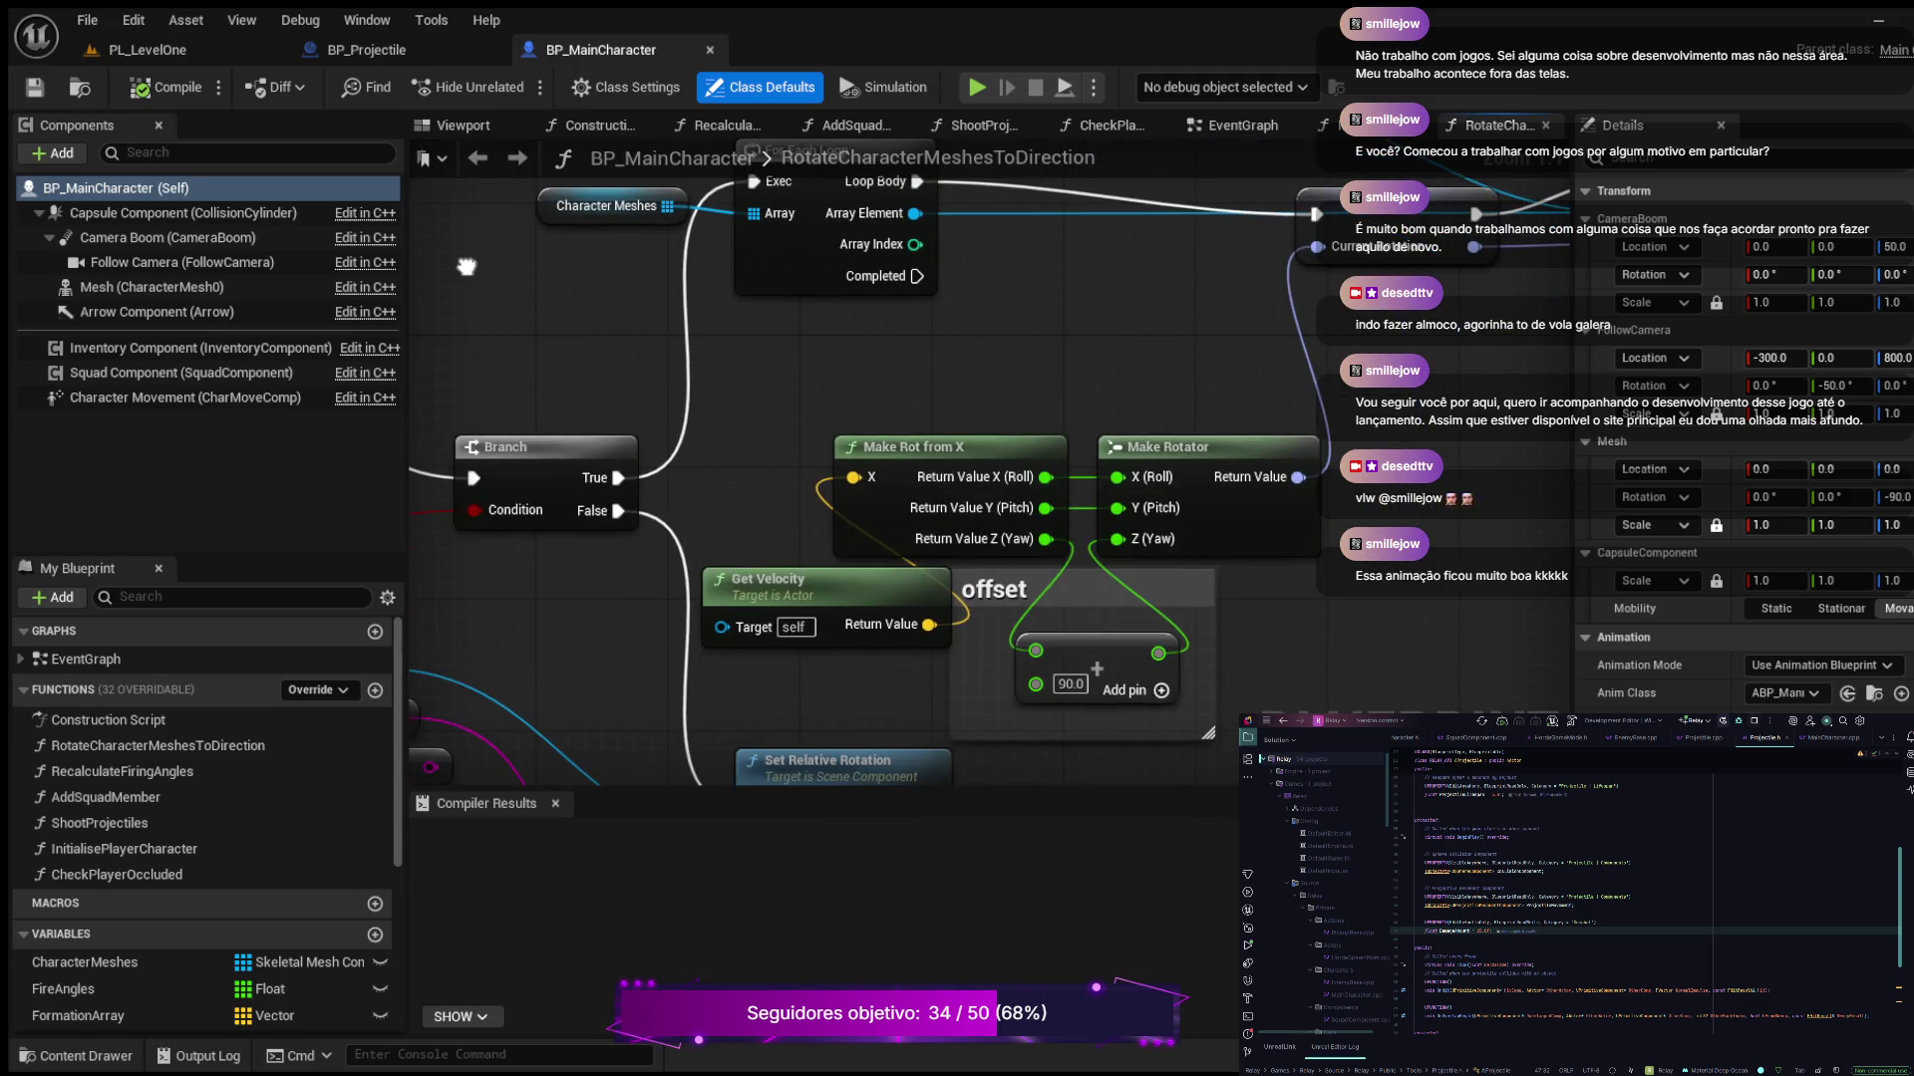
left_click_drag(466, 267, 467, 267)
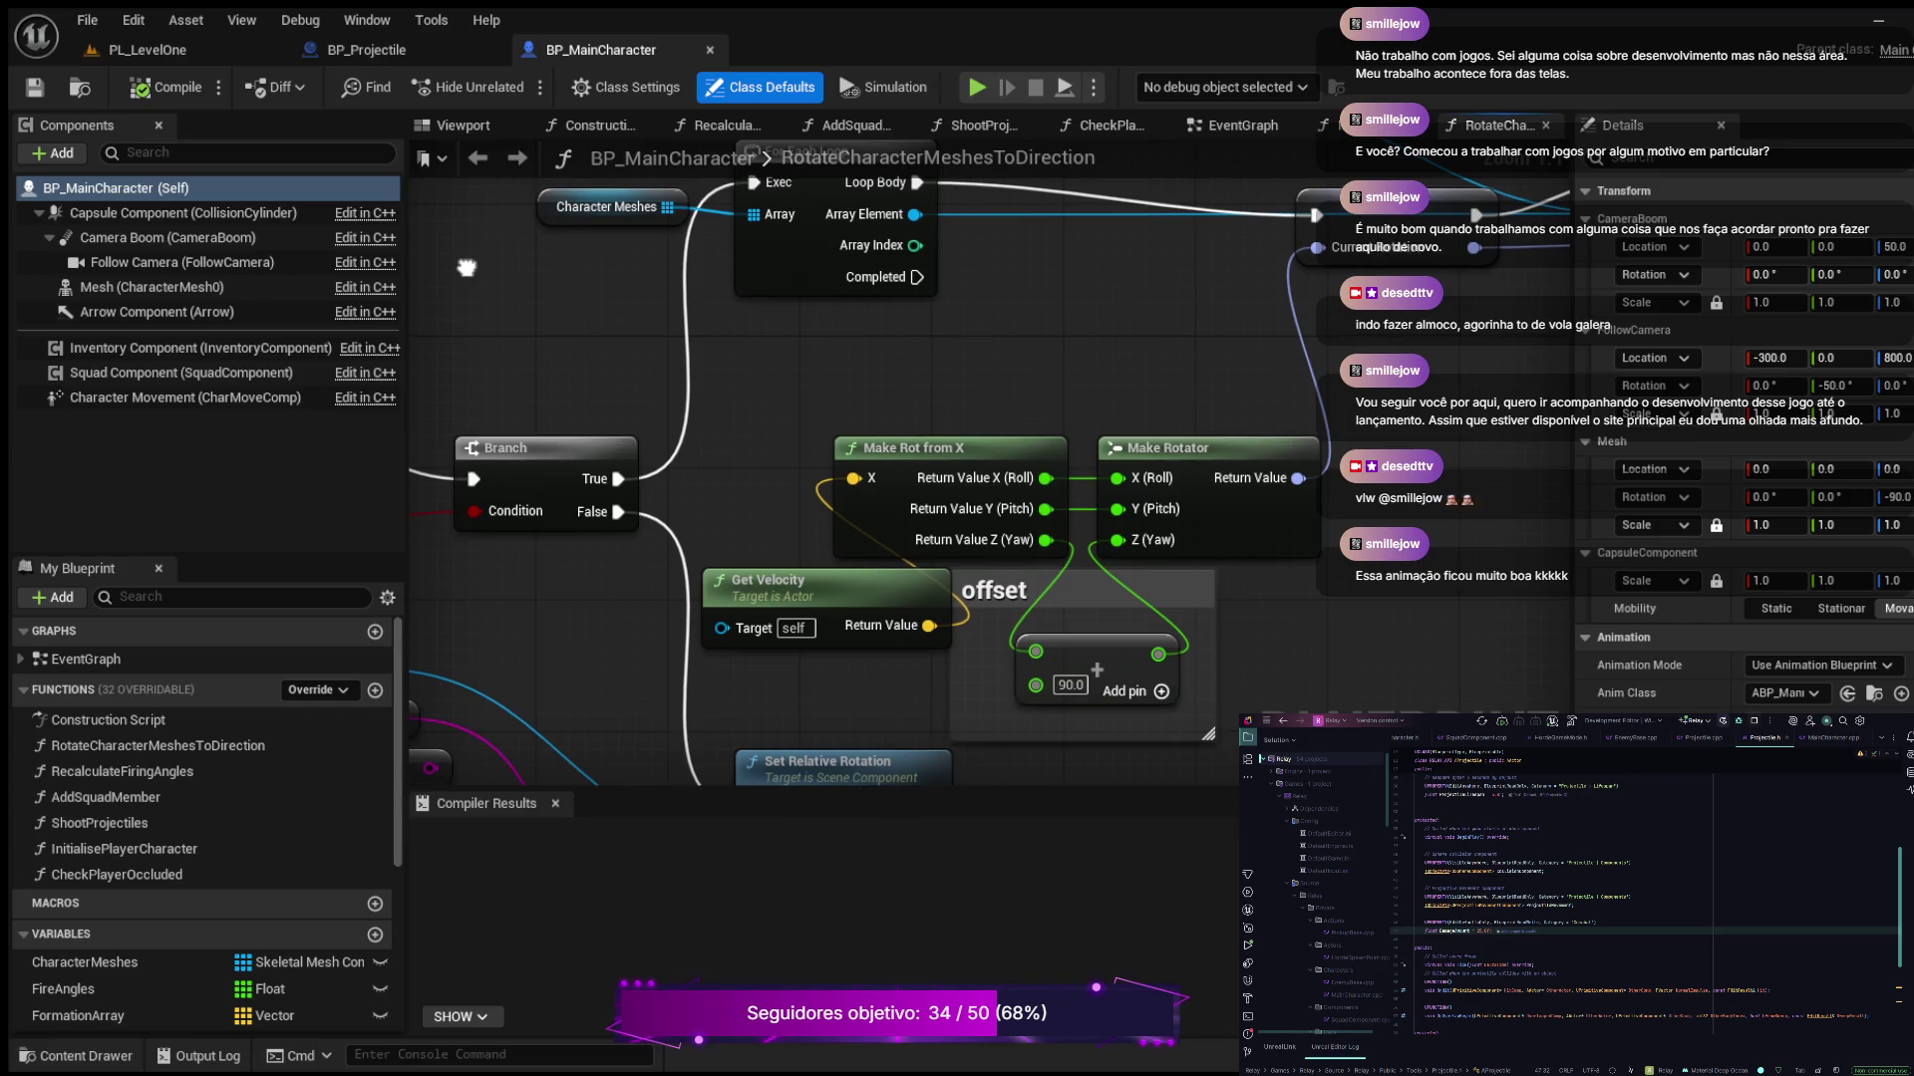
scroll(467, 267, "down", 3)
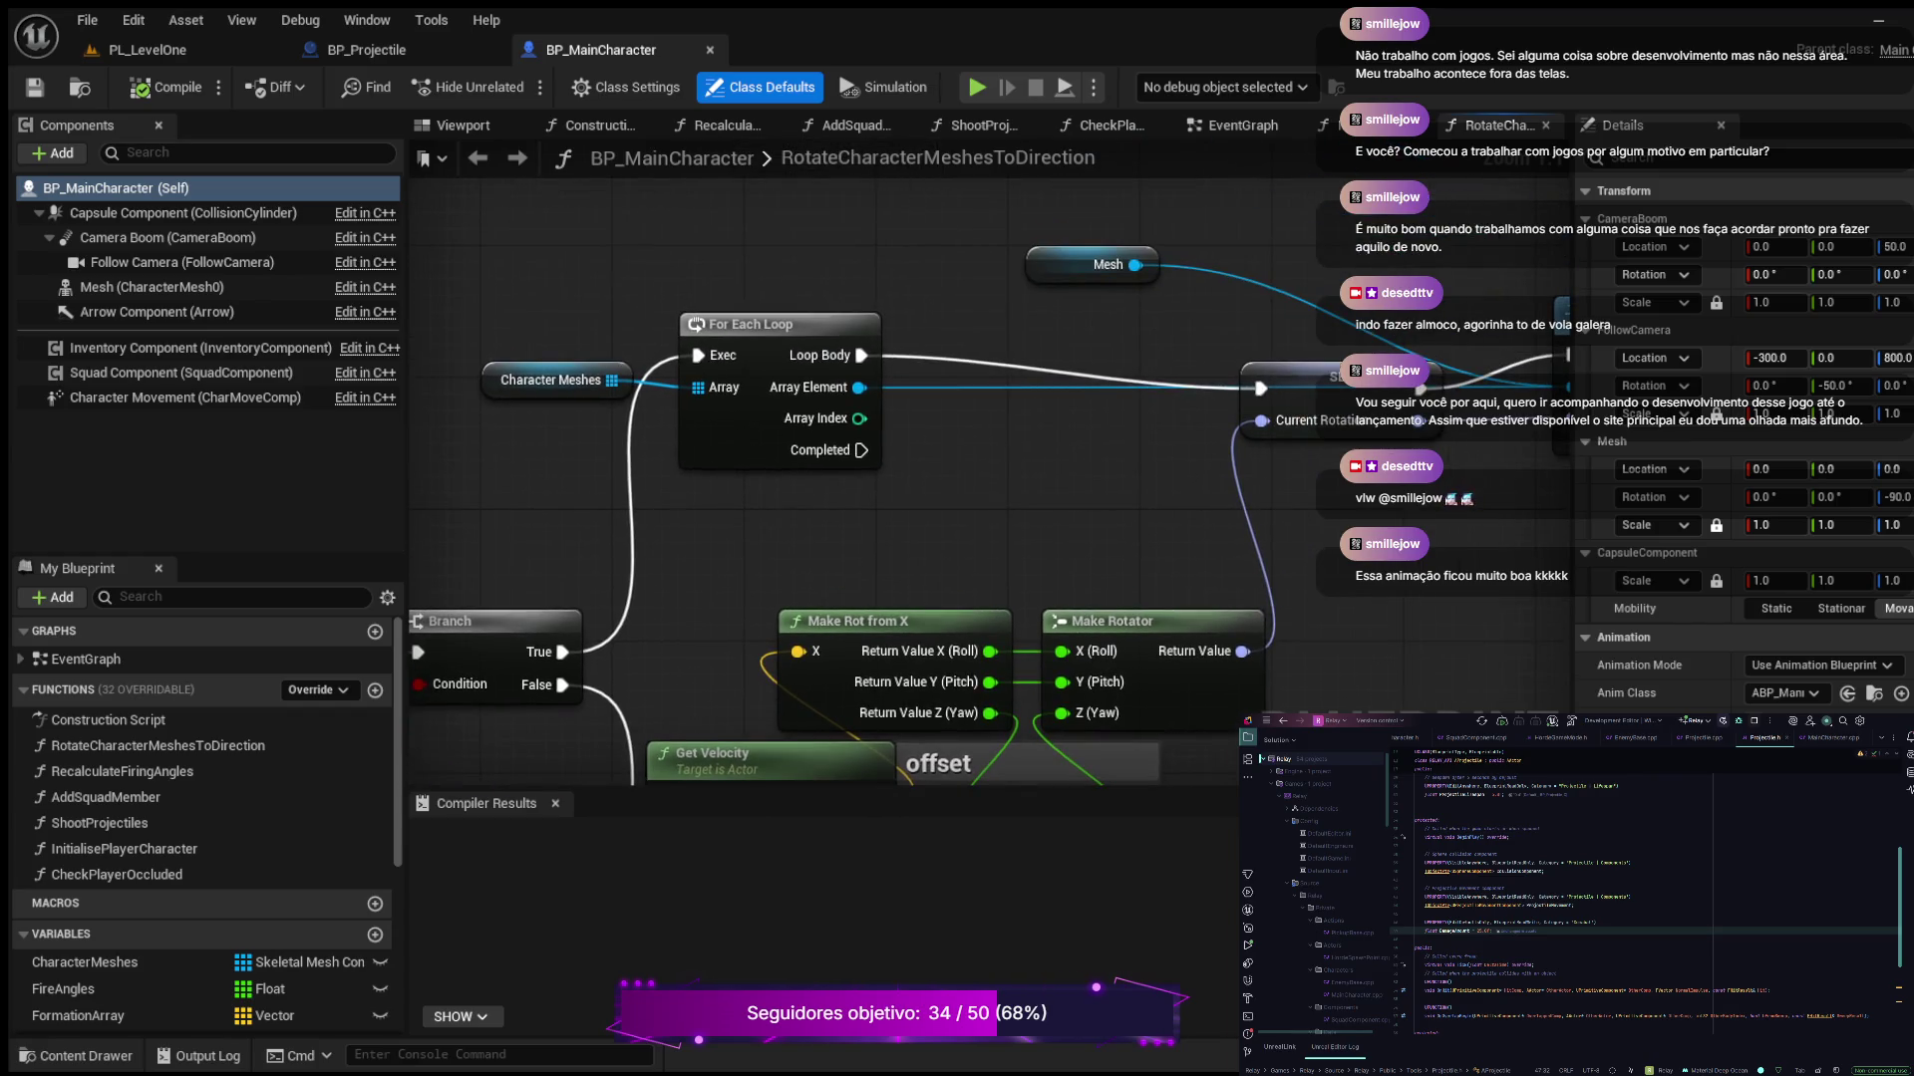
scroll(974, 555, "up", 3)
mouse_move(974, 555)
left_mouse_down()
mouse_move(974, 727)
mouse_move(1018, 753)
mouse_move(1140, 692)
left_mouse_up()
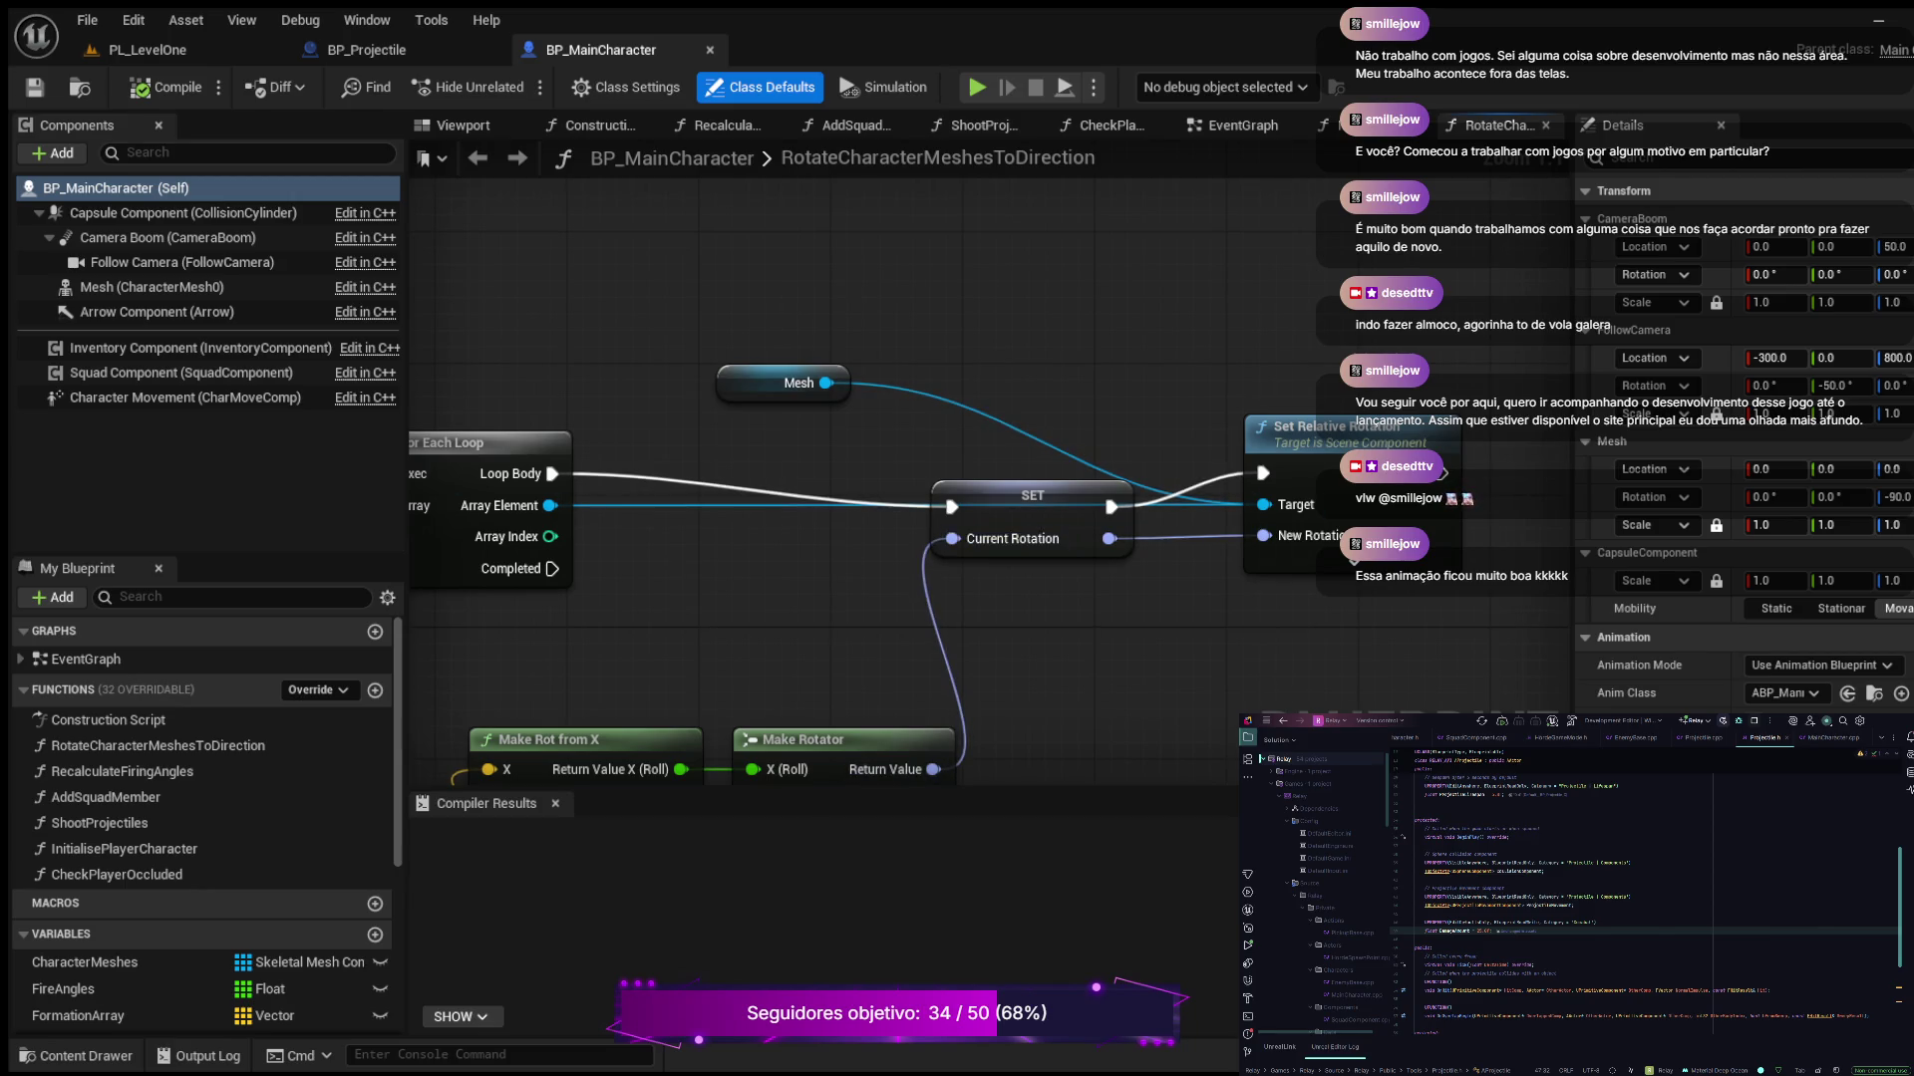
Select the RotateCharacterMeshesToDirection function to view its properties and whole node network
left_click(157, 746)
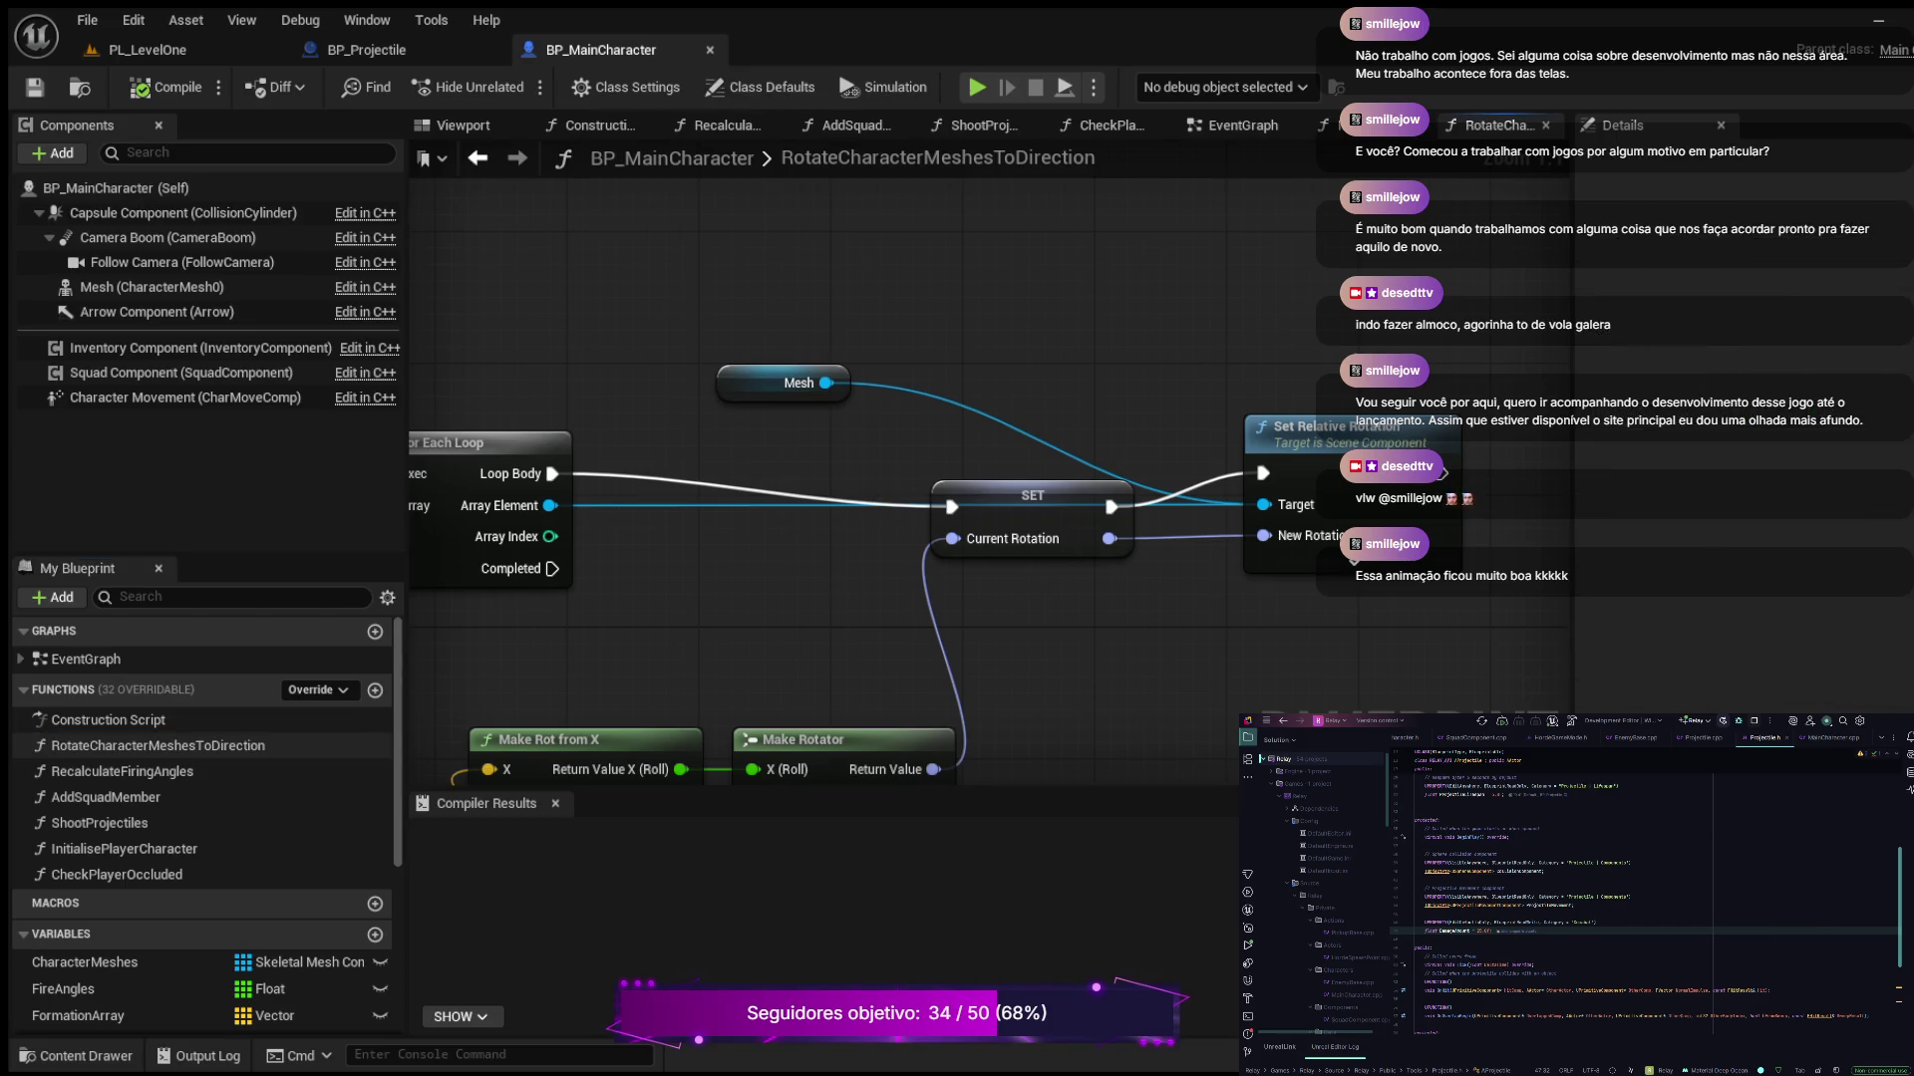
left_click(157, 745)
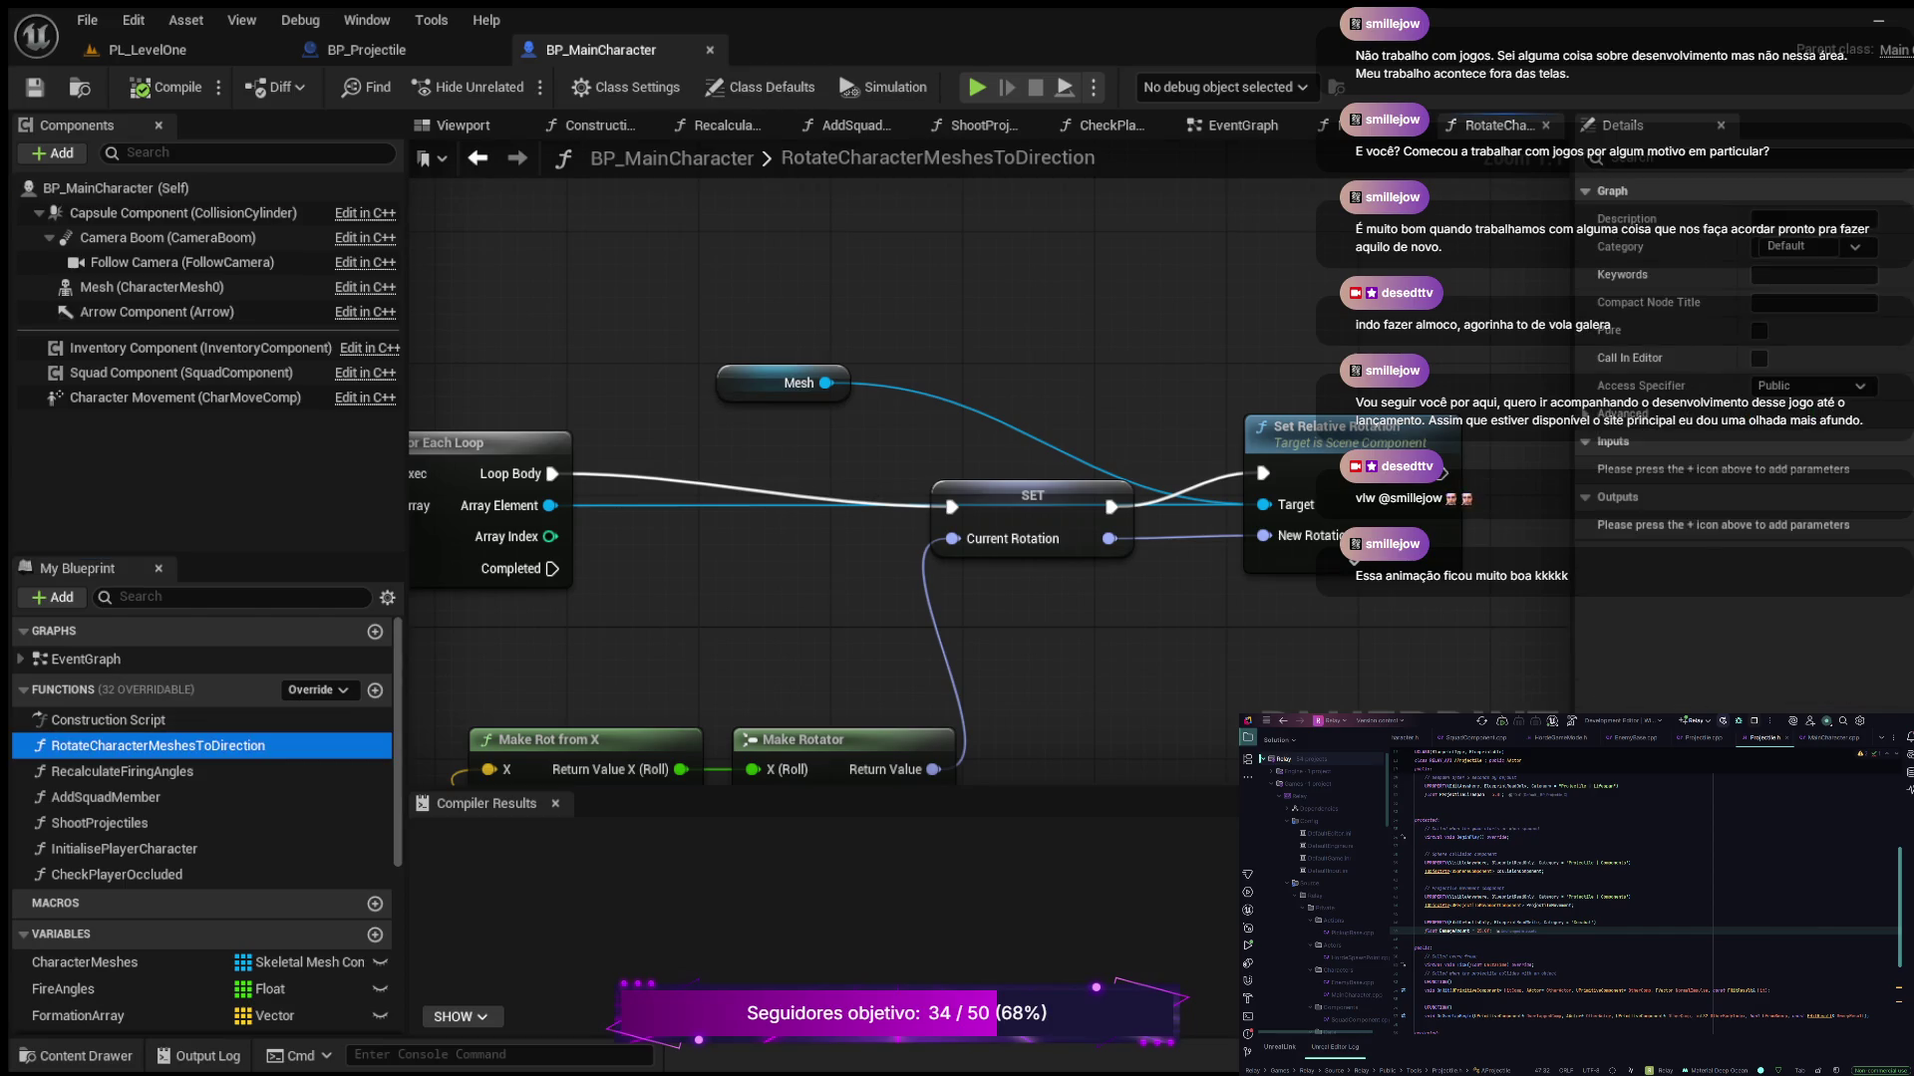
scroll(827, 469, "down", 8)
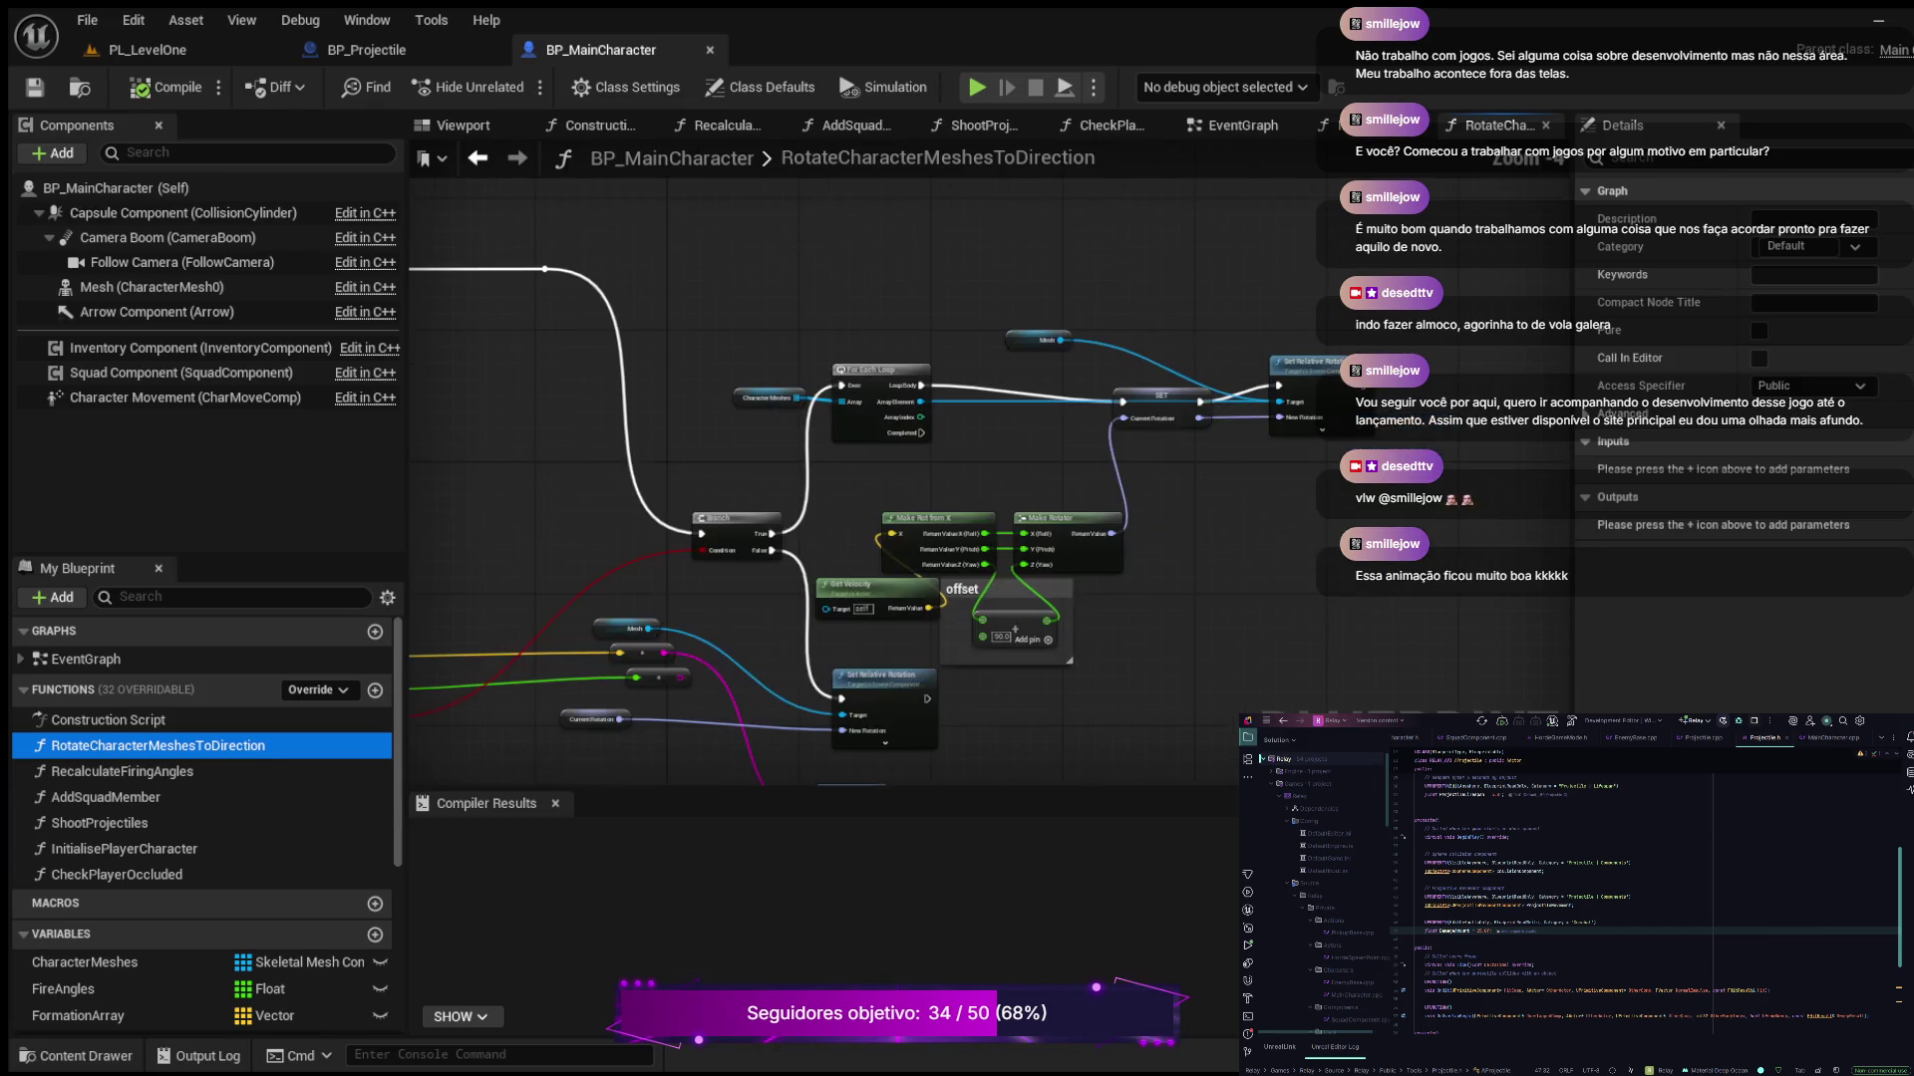
left_click_drag(828, 468, 1163, 606)
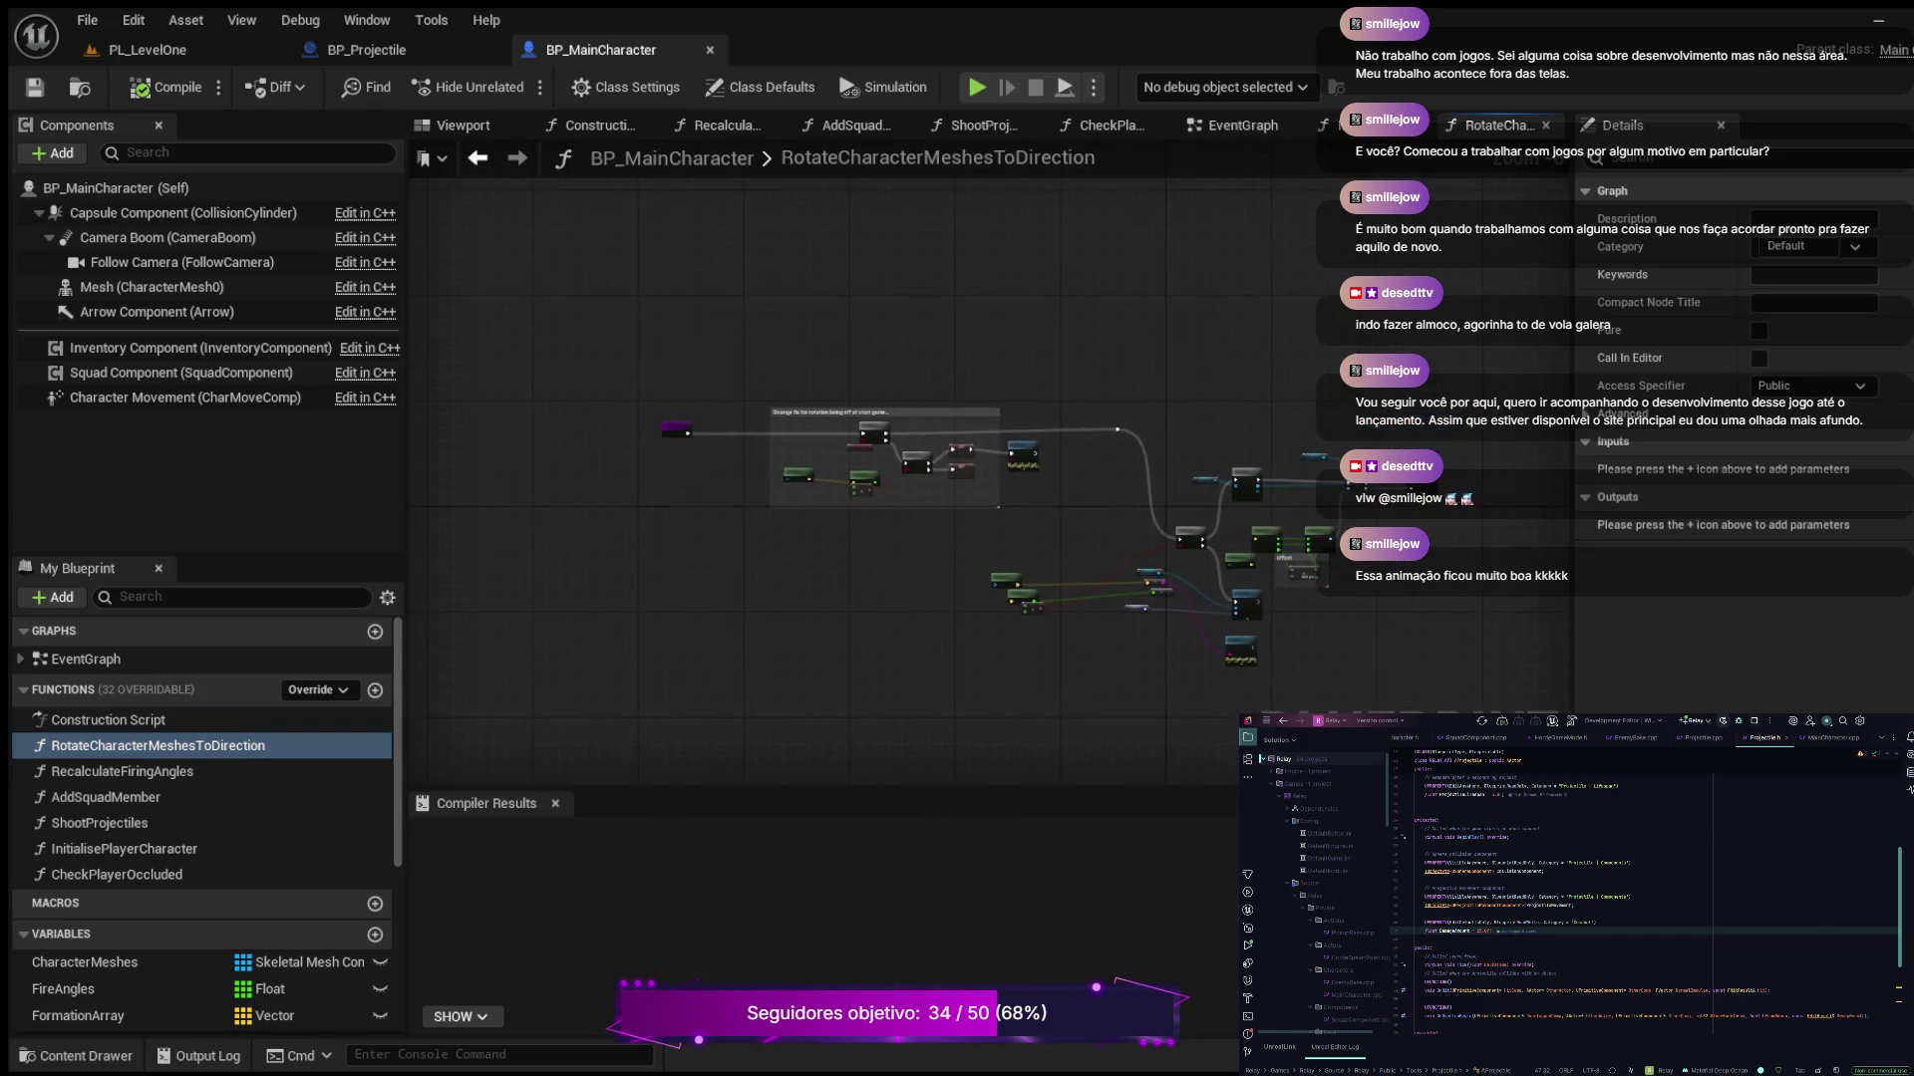
left_click(1326, 124)
Zoom into InitialisePlayerCharacter's ADD to Character Meshes and Recalculate Firing Angles nodes
scroll(875, 307, "up", 4)
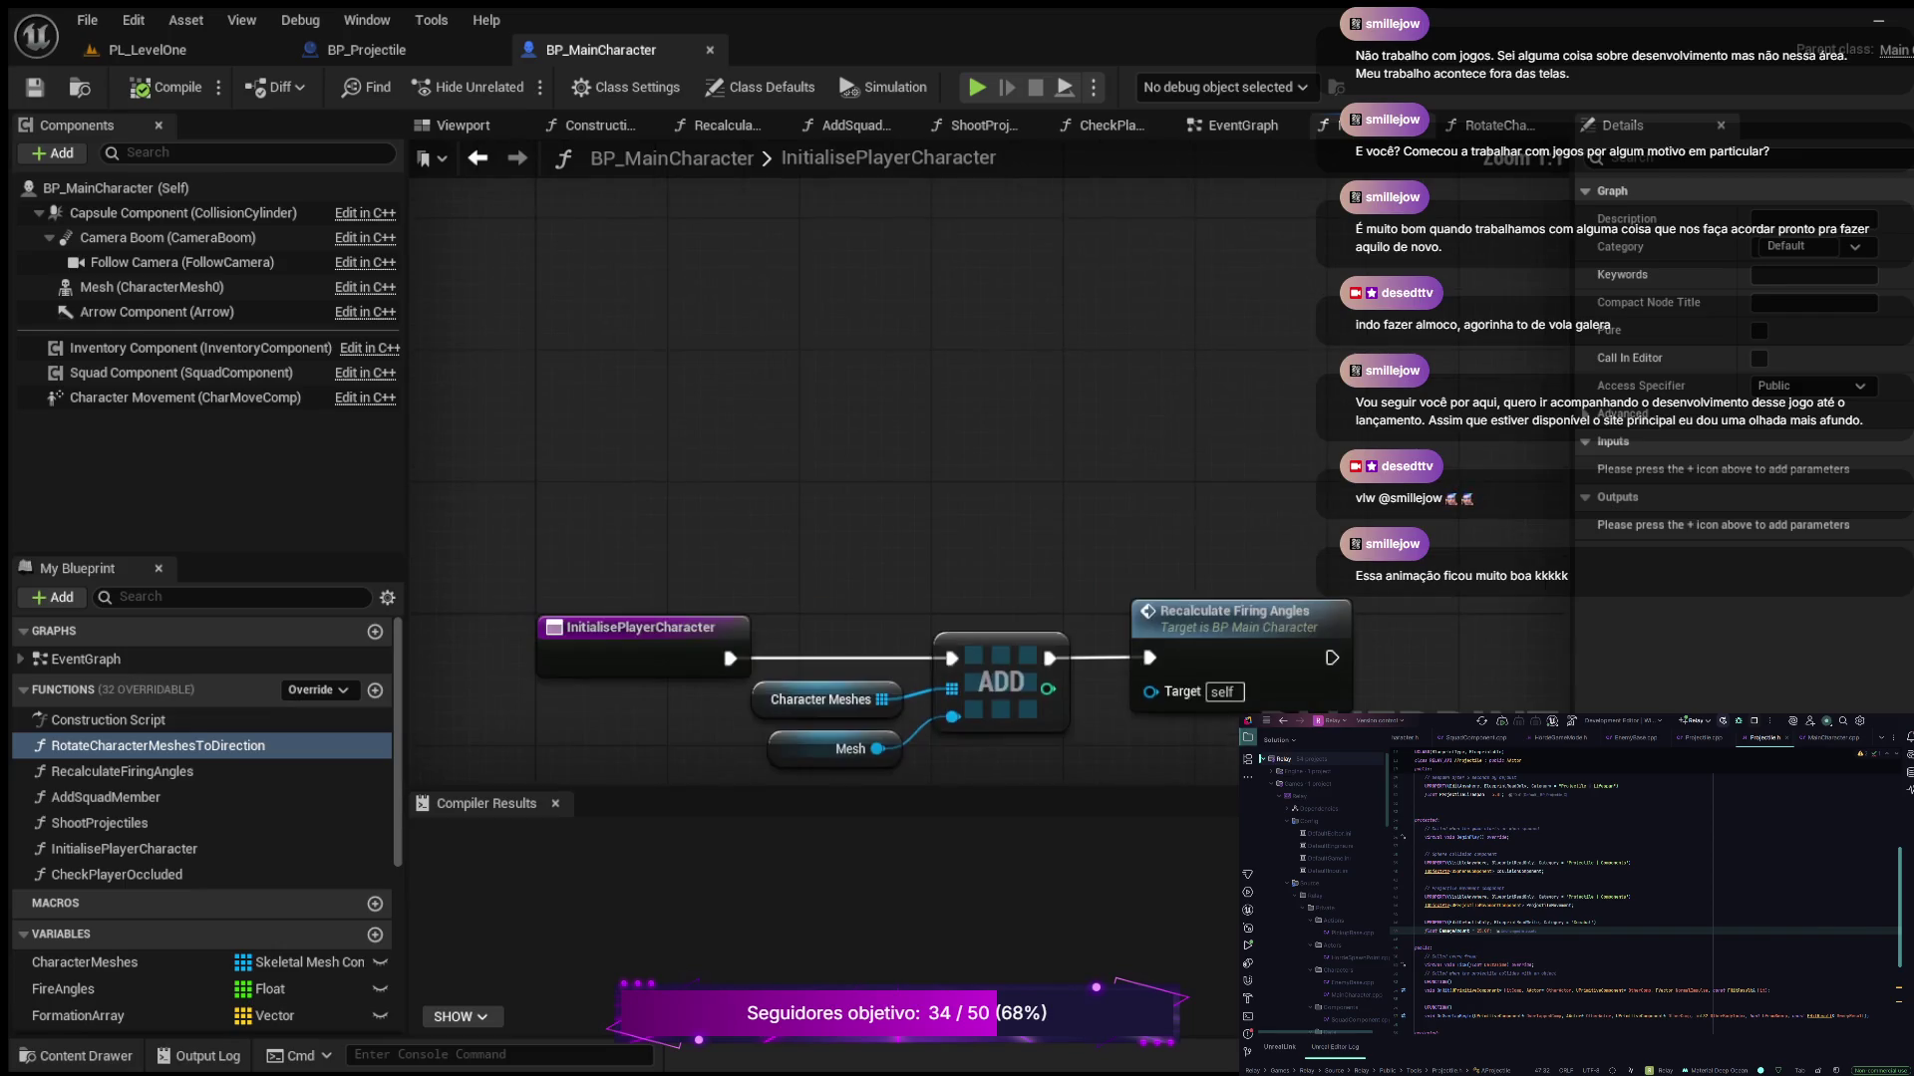
mouse_move(875, 307)
left_mouse_down()
mouse_move(916, 335)
mouse_move(1101, 359)
left_mouse_up()
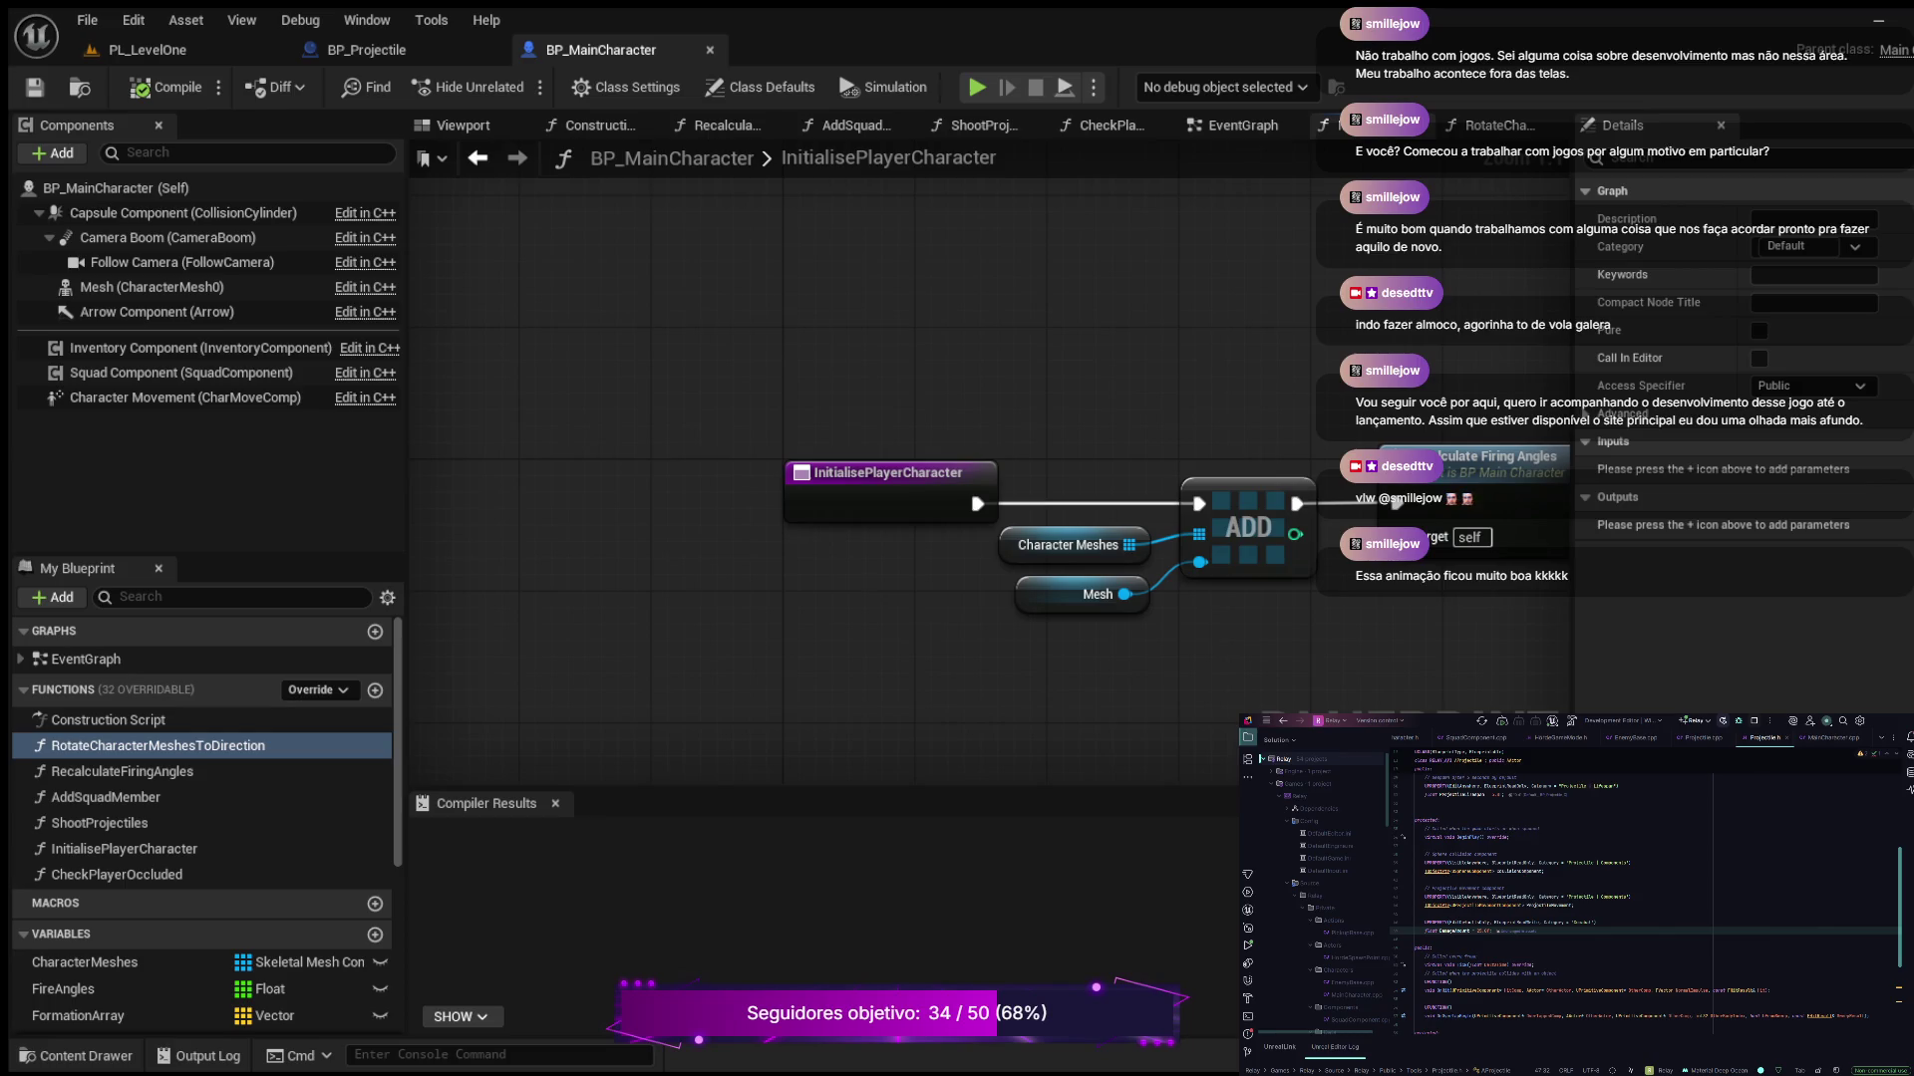
mouse_move(1246, 333)
left_mouse_down()
mouse_move(837, 335)
mouse_move(945, 334)
left_mouse_up()
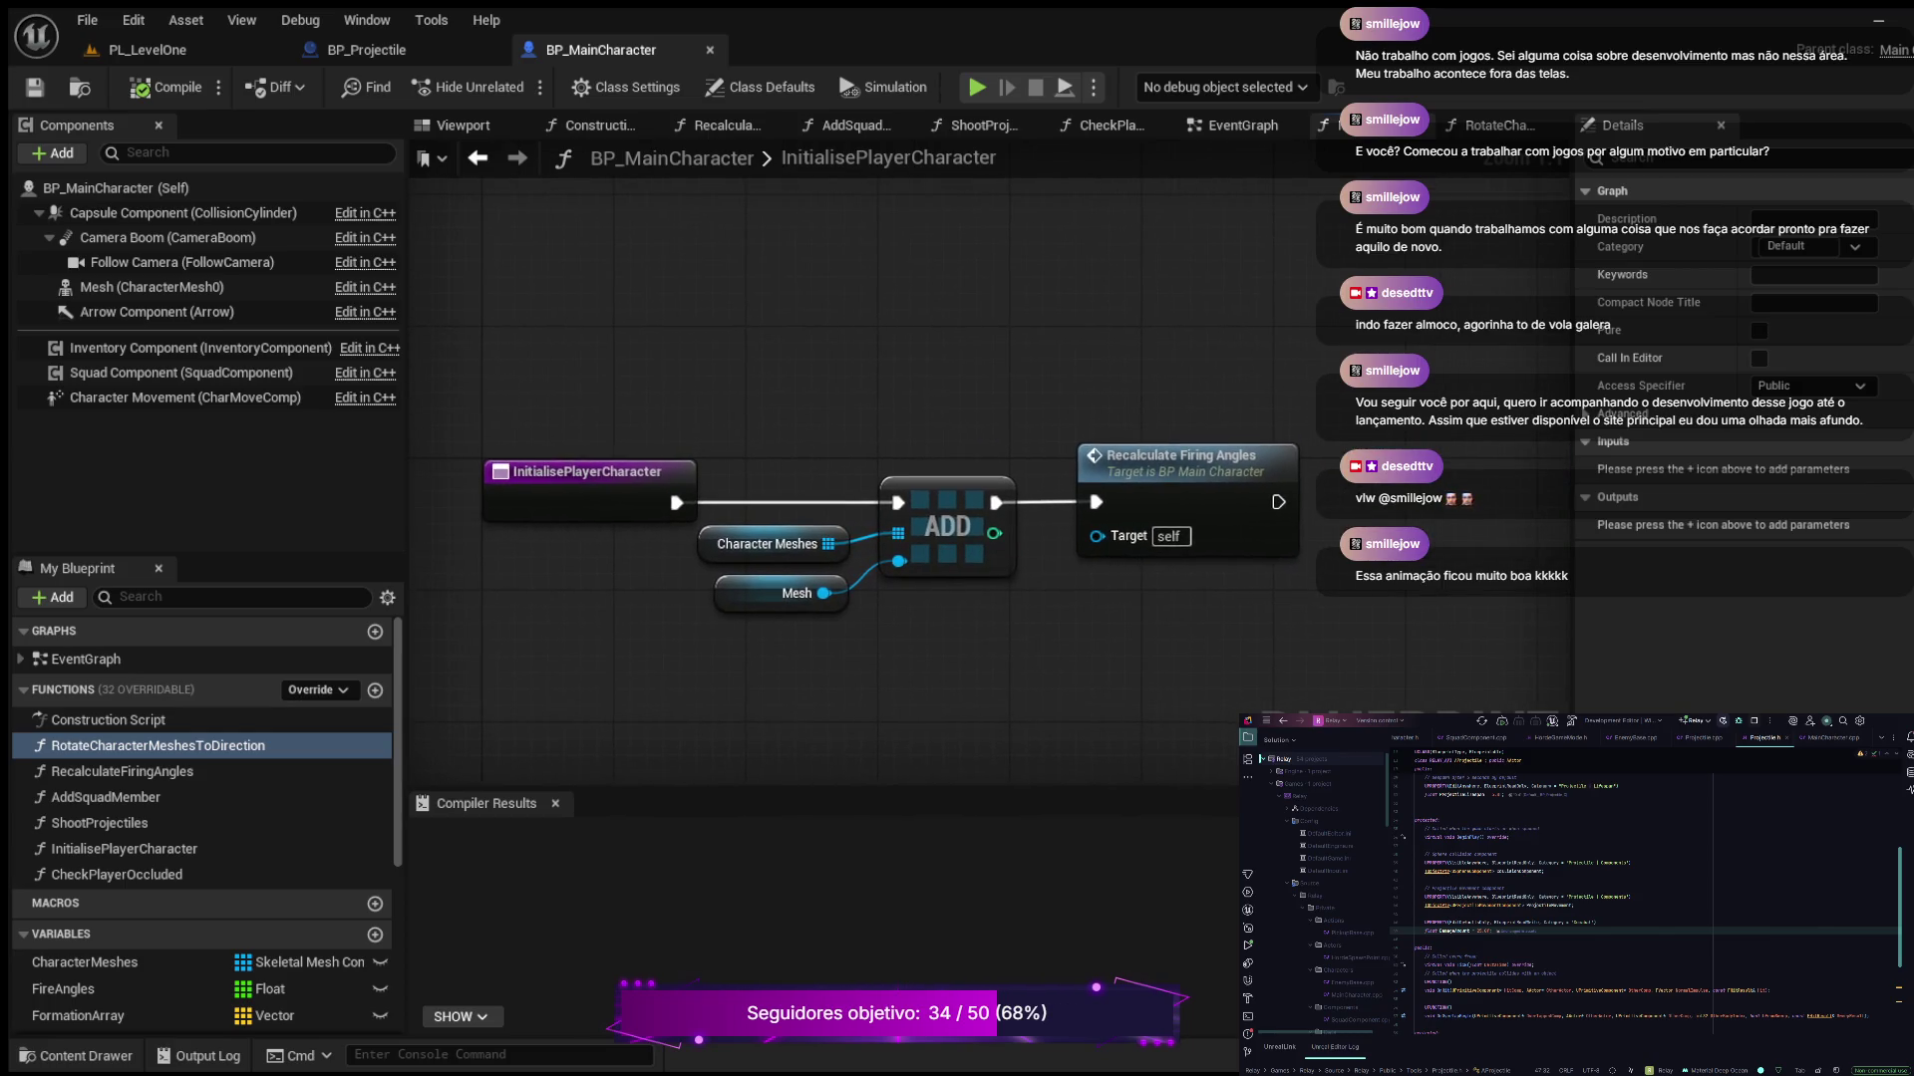
left_click(1233, 125)
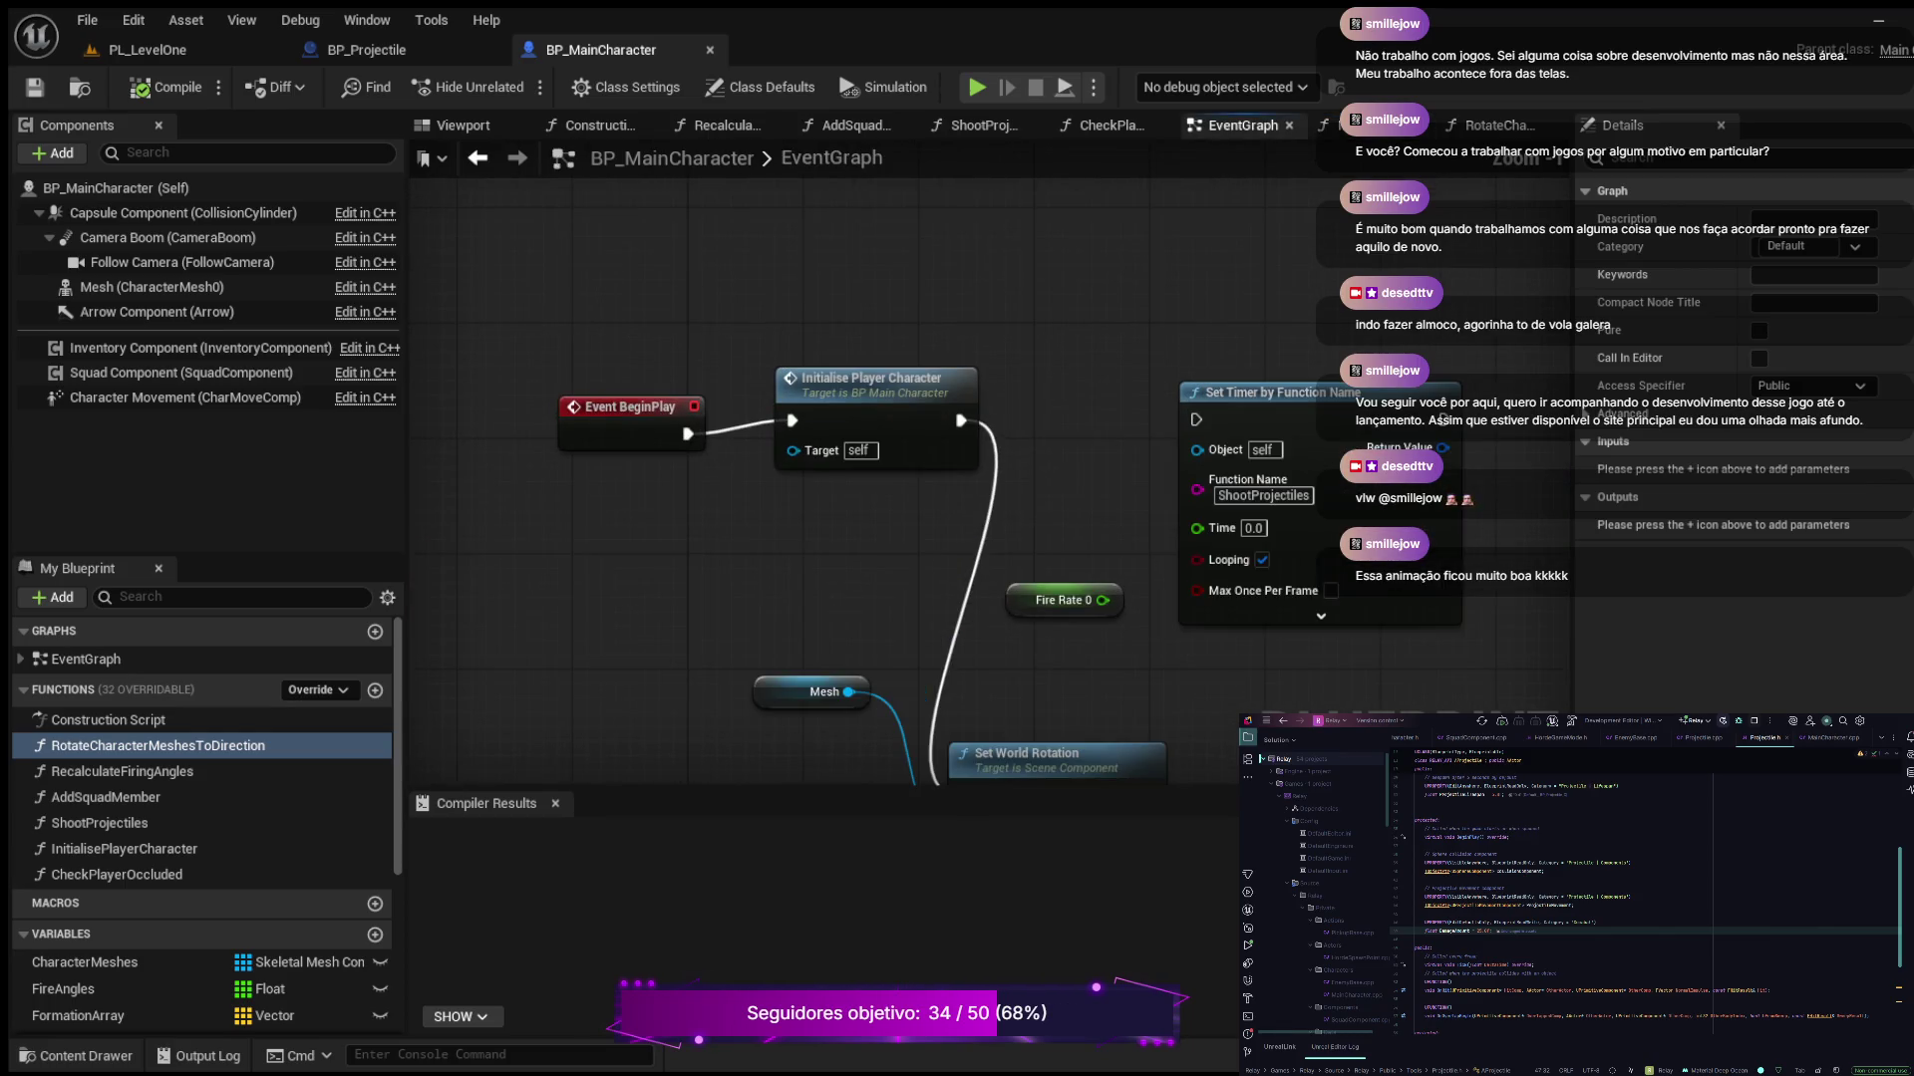
Inspect the EventGraph's DO NOT TOUCH comment, Check Player Occluded and squad nodes
scroll(1145, 286, "down", 3)
mouse_move(1105, 463)
left_mouse_down()
mouse_move(1146, 286)
mouse_move(769, 320)
mouse_move(813, 369)
left_mouse_up()
scroll(769, 320, "up", 2)
mouse_move(934, 489)
left_mouse_down()
mouse_move(788, 354)
mouse_move(482, 288)
left_mouse_up()
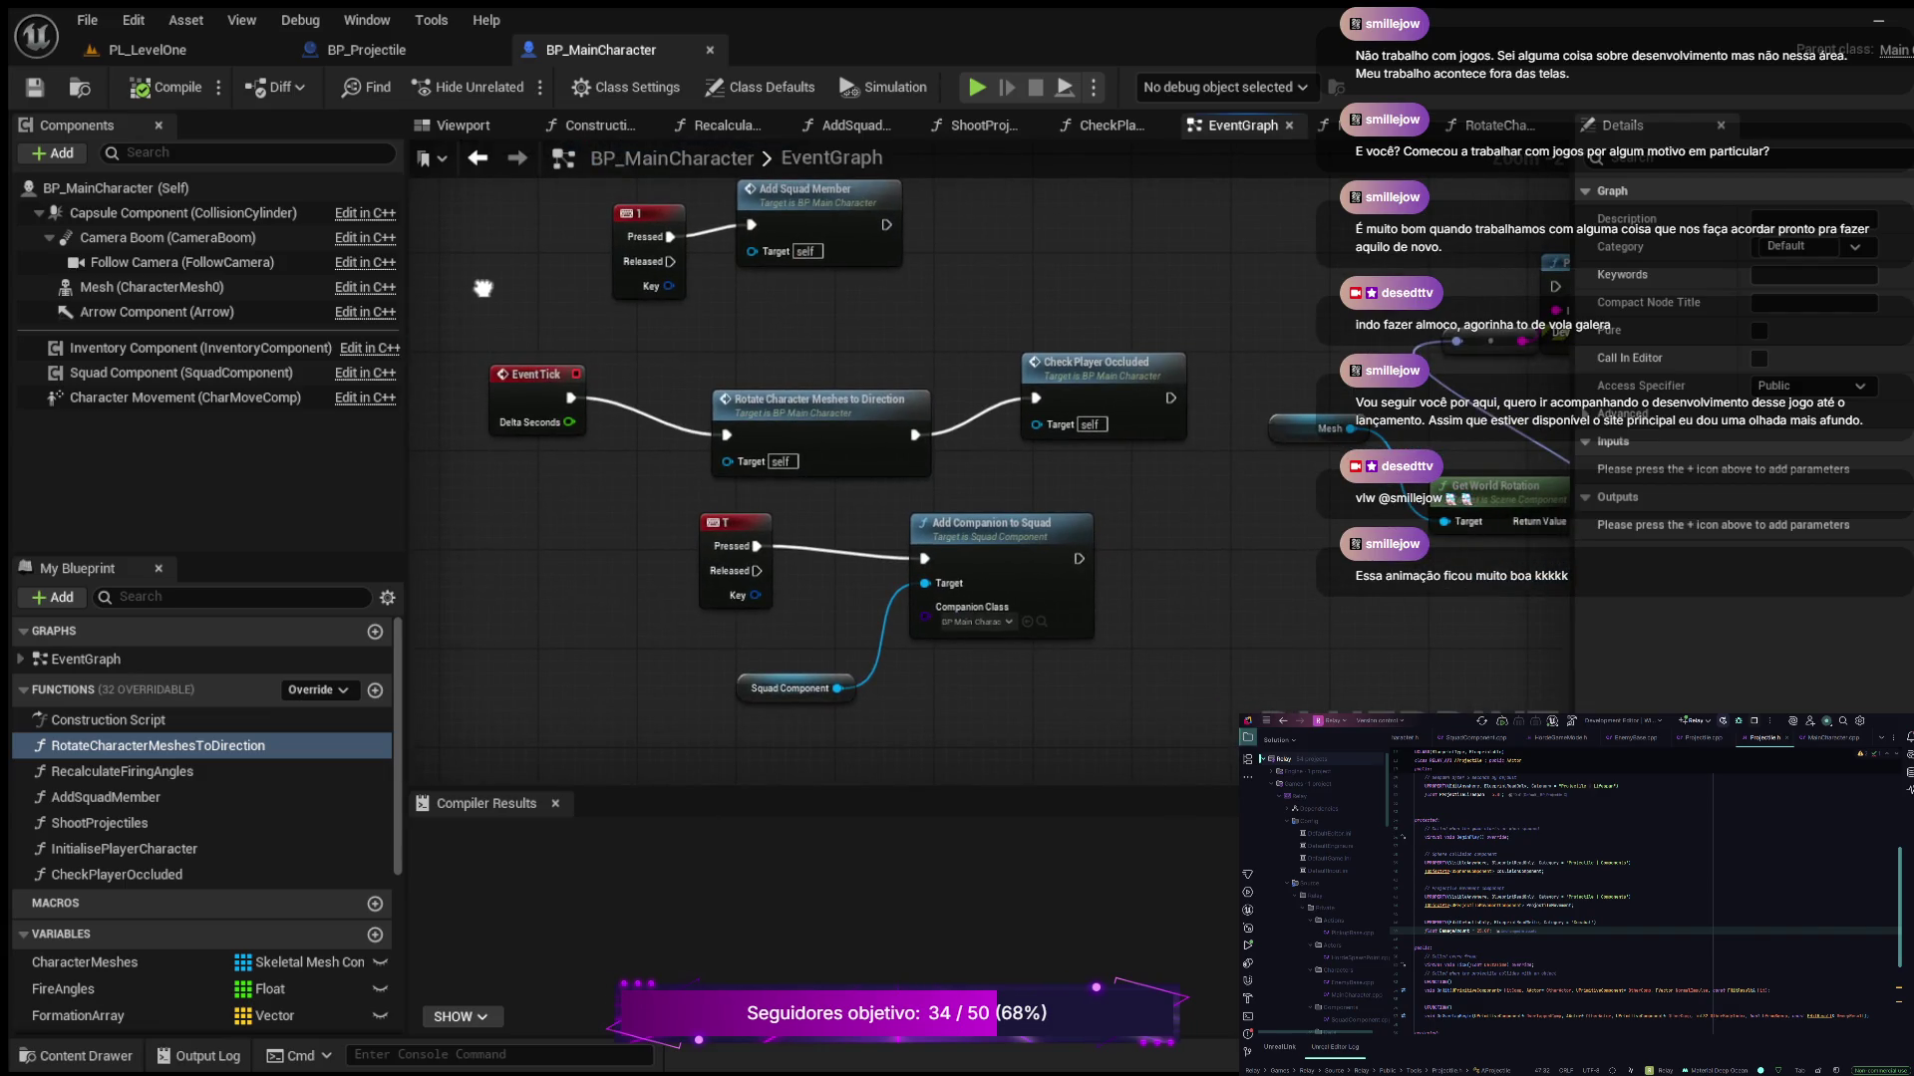
mouse_move(483, 288)
left_mouse_down()
mouse_move(518, 243)
mouse_move(897, 199)
mouse_move(1296, 269)
mouse_move(1320, 506)
mouse_move(1904, 590)
left_mouse_up()
Review the Event Tick, key 1, Pause Timer, BeginPlay, Shoot Projectiles and StopShooting nodes
left_click_drag(997, 499, 1436, 516)
mouse_move(997, 499)
left_mouse_down()
mouse_move(1166, 399)
mouse_move(1709, 493)
mouse_move(1380, 722)
left_mouse_up()
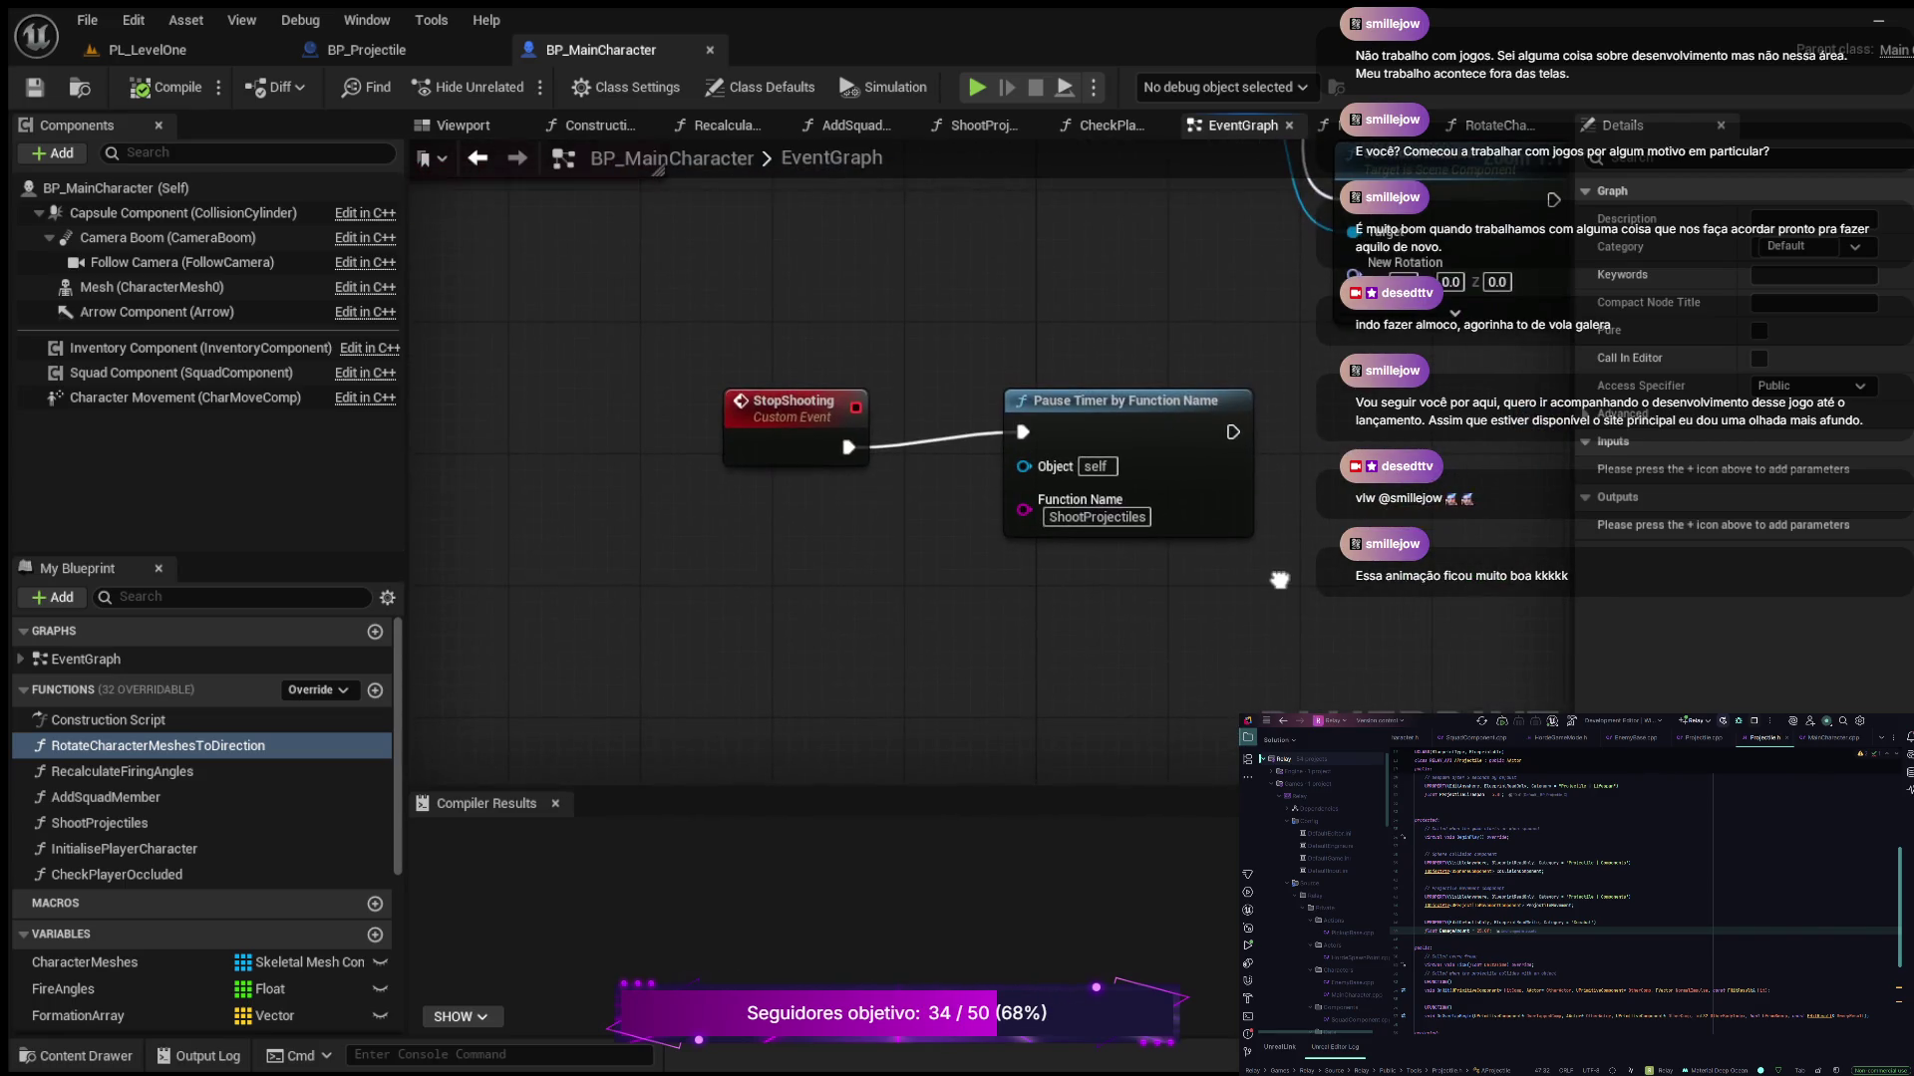
scroll(1545, 498, "down", 2)
mouse_move(996, 399)
left_mouse_down()
mouse_move(740, 642)
mouse_move(733, 820)
left_mouse_up()
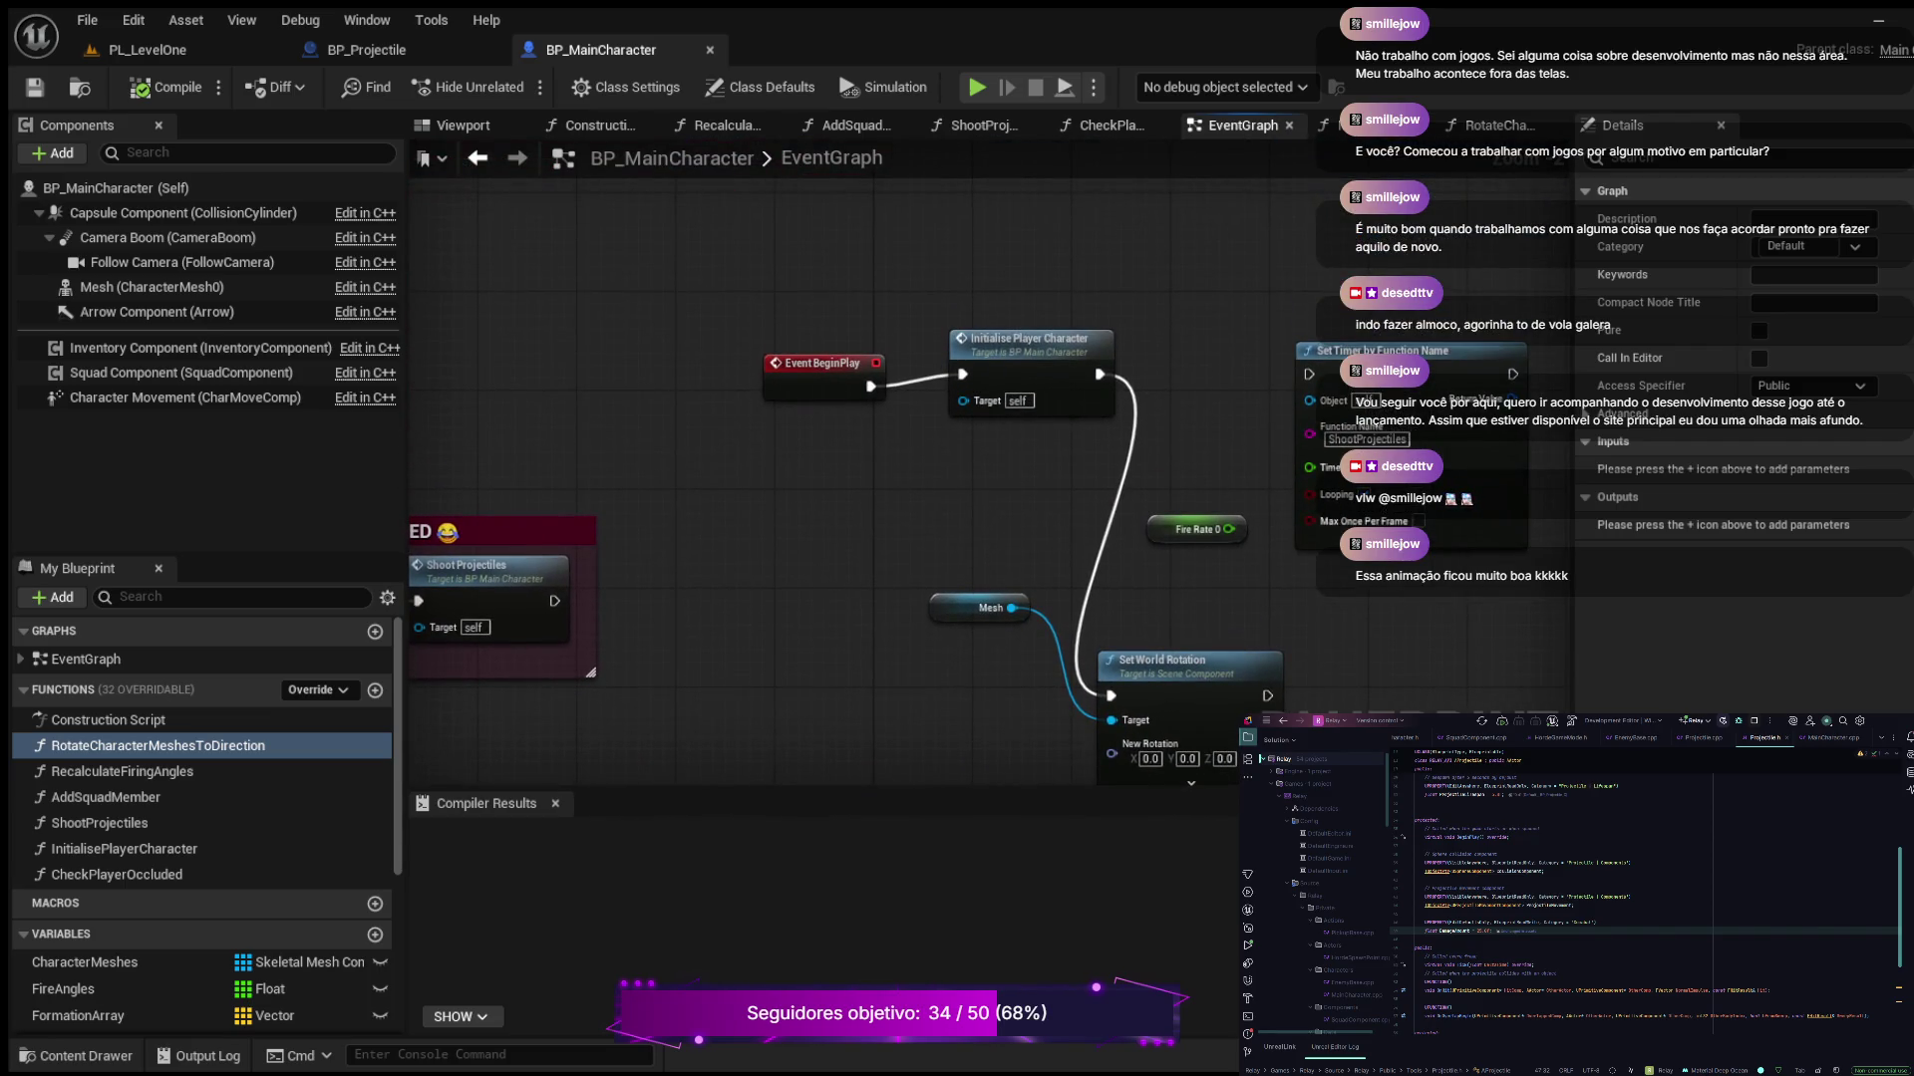
left_click_drag(847, 586, 1420, 510)
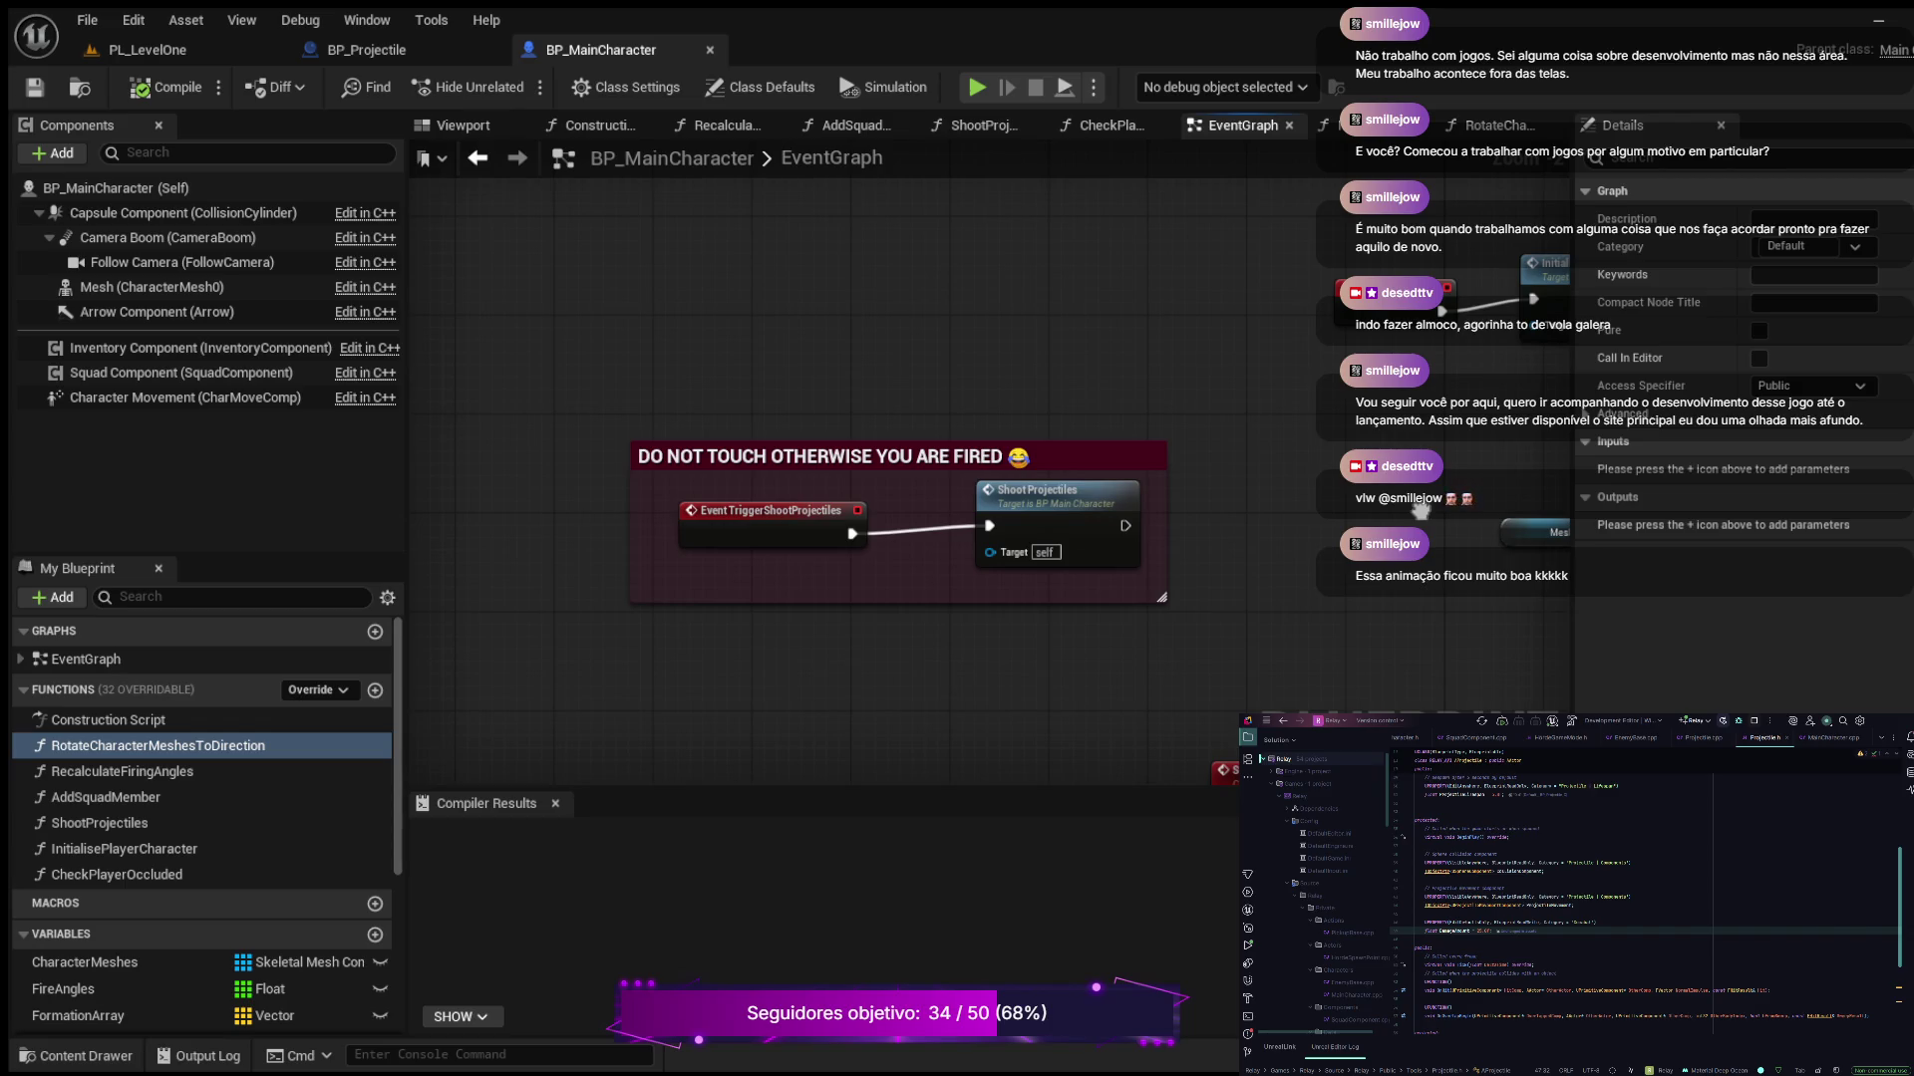
left_click_drag(1419, 510, 1046, 458)
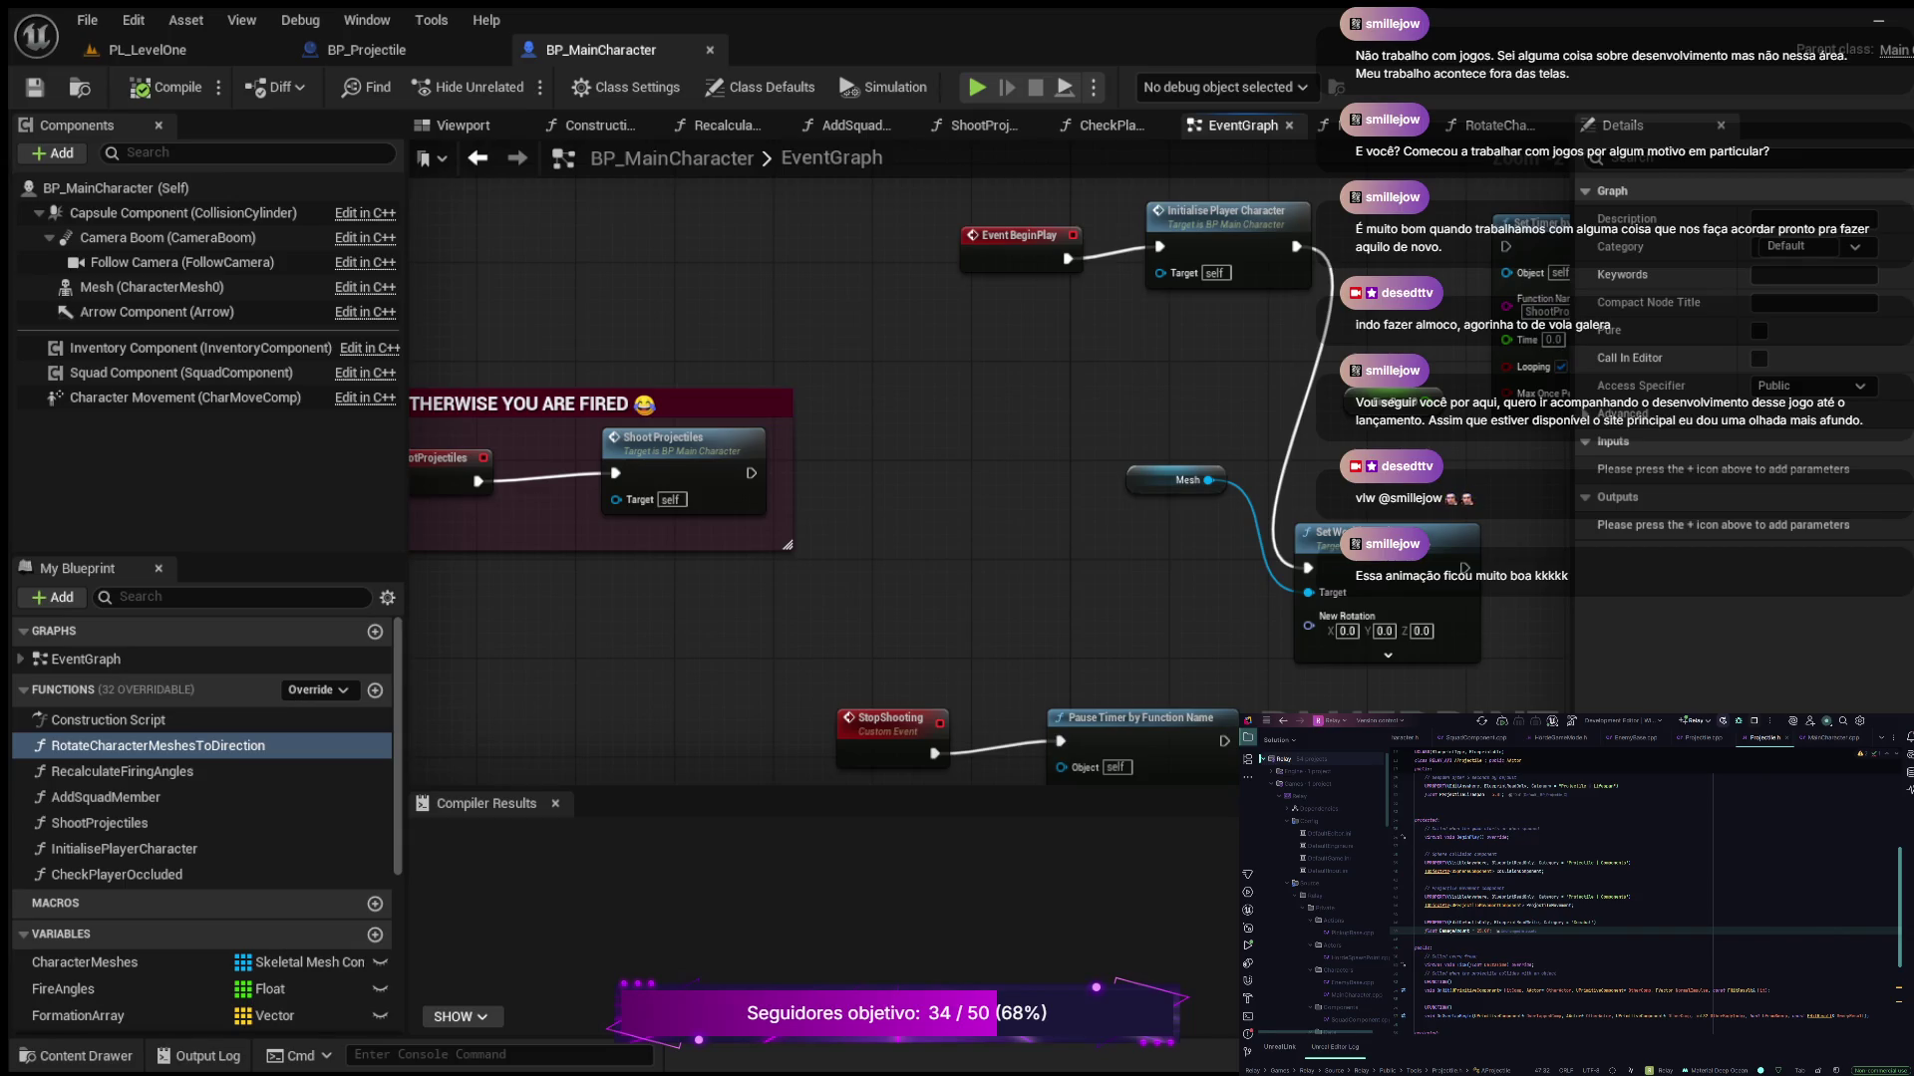
left_click_drag(1046, 458, 1276, 492)
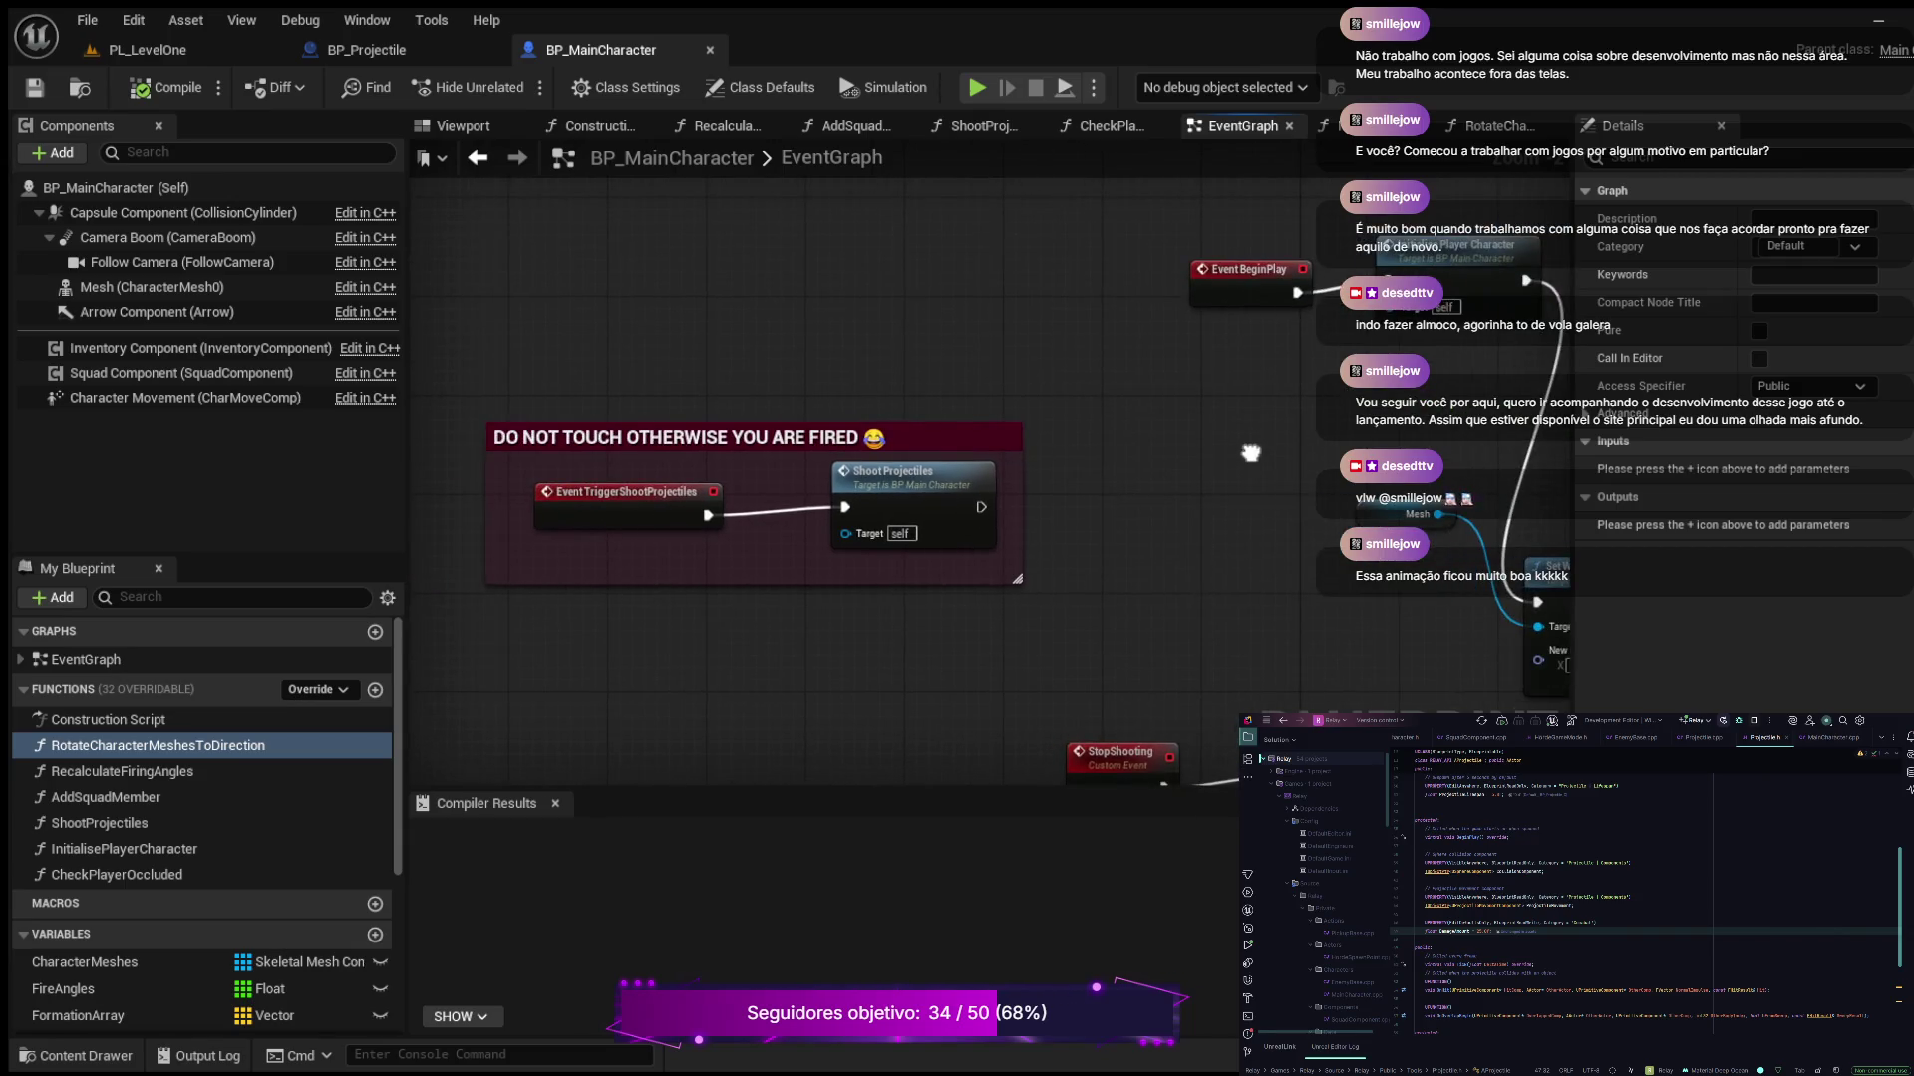
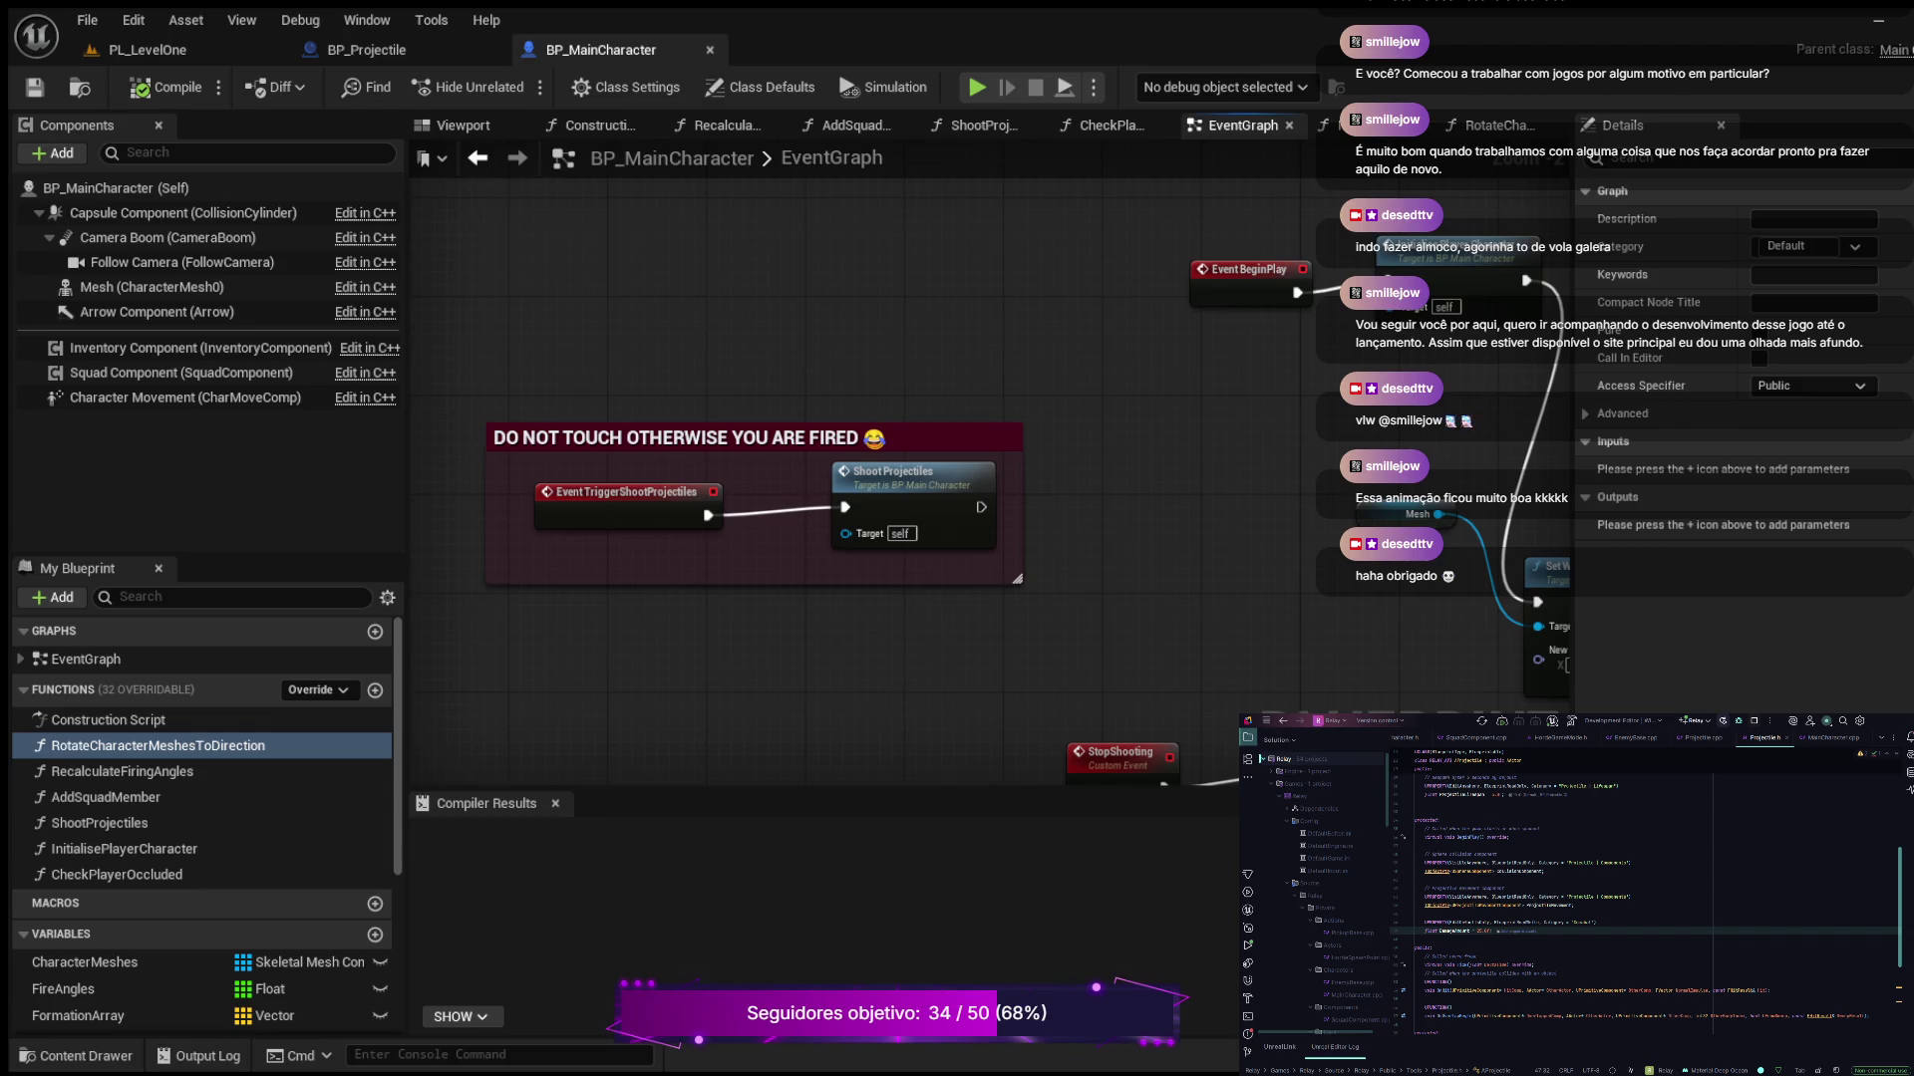
Pan across BP_MainCharacter's event graph to inspect its Tick, key input, Check Player Occluded and BeginPlay nodes
scroll(1011, 398, "down", 1)
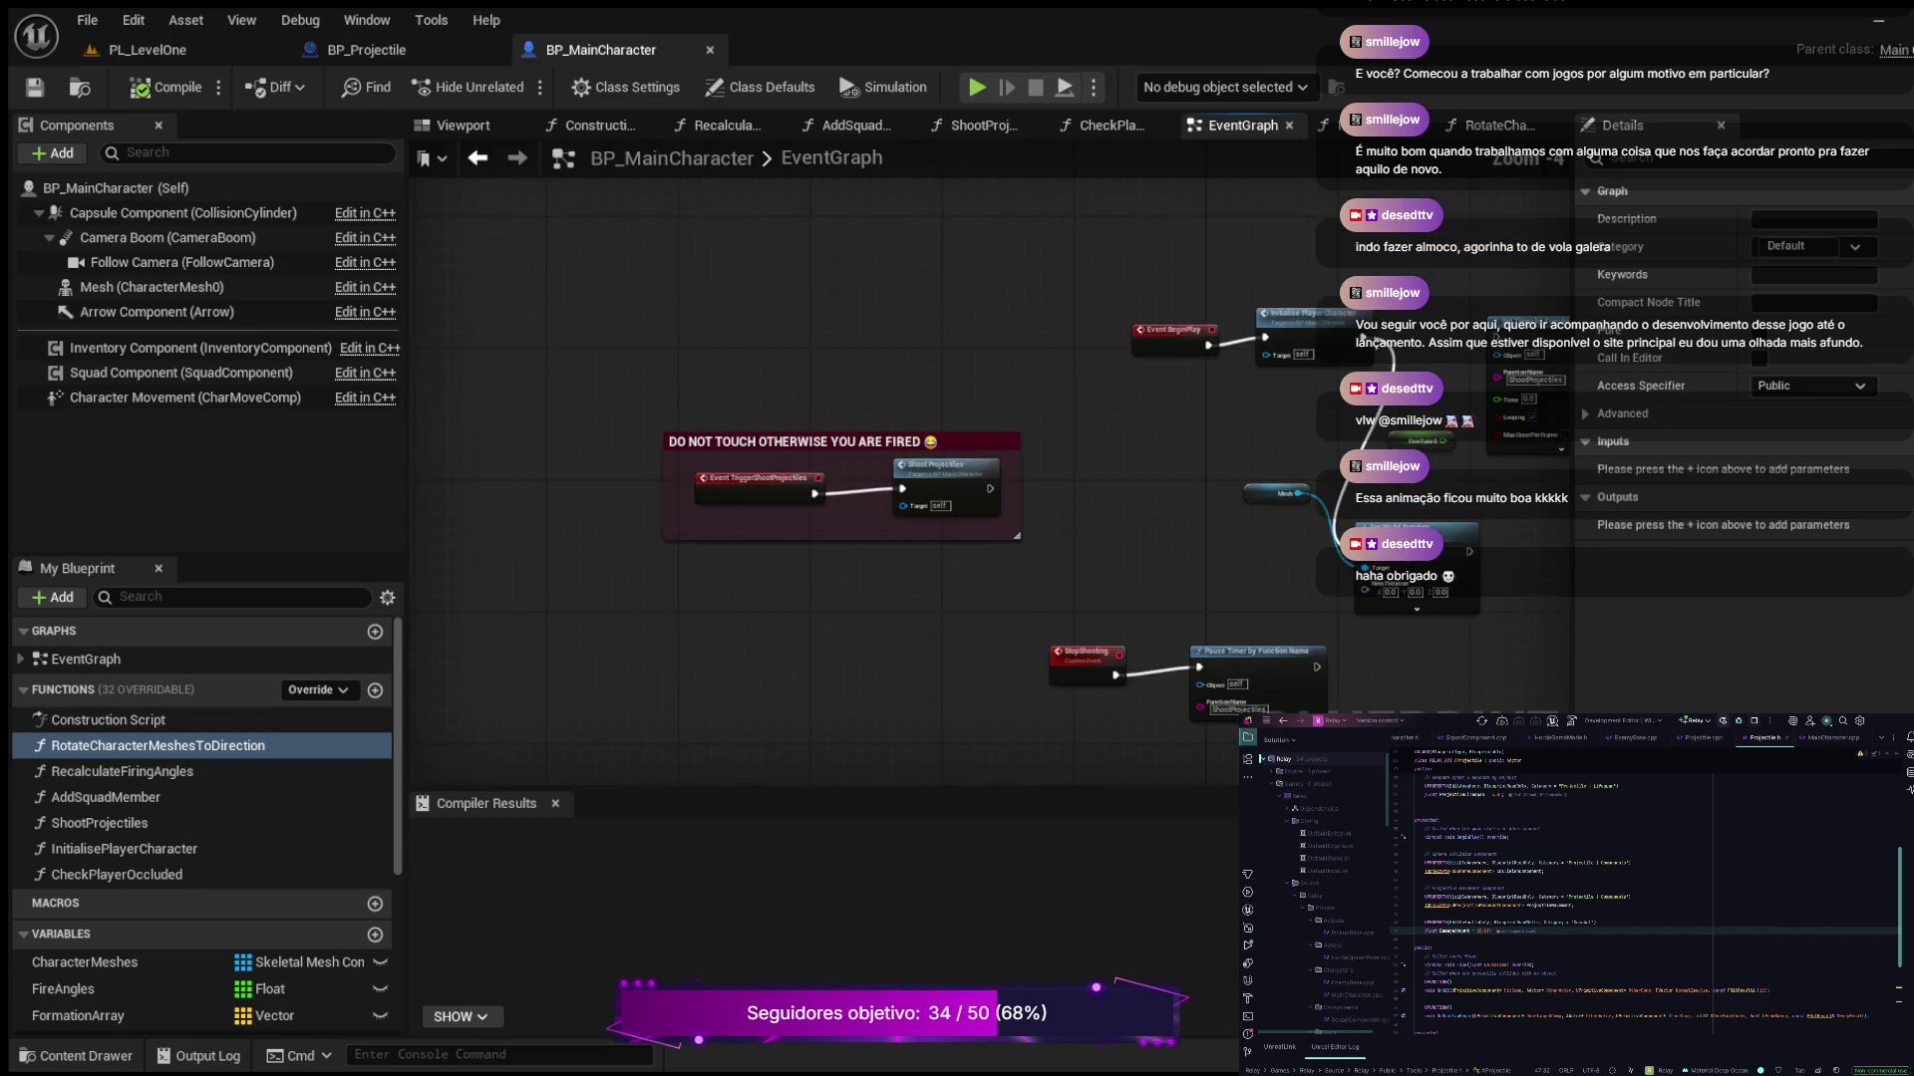
mouse_move(1012, 398)
left_mouse_down()
mouse_move(838, 449)
mouse_move(550, 414)
mouse_move(439, 473)
mouse_move(469, 518)
mouse_move(429, 558)
mouse_move(412, 399)
mouse_move(428, 368)
left_mouse_up()
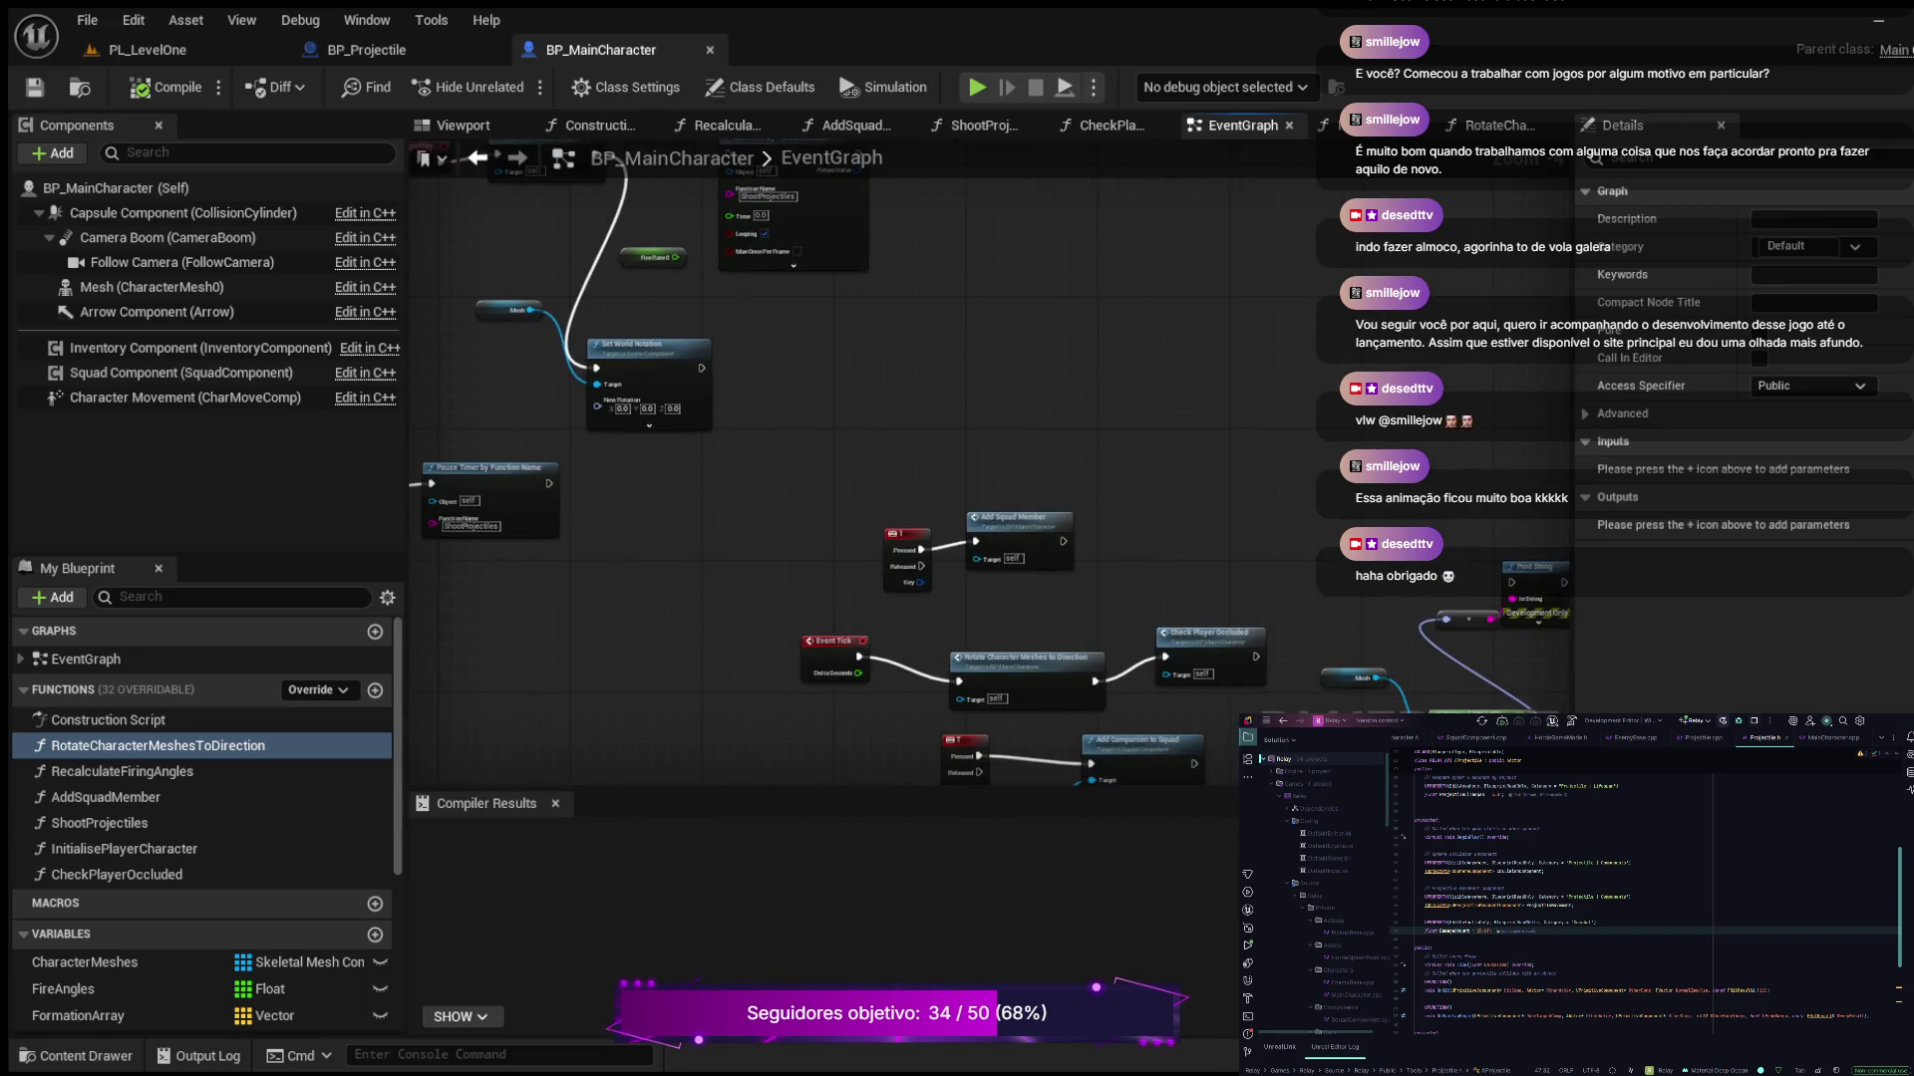
scroll(917, 713, "up", 2)
left_click_drag(917, 713, 768, 157)
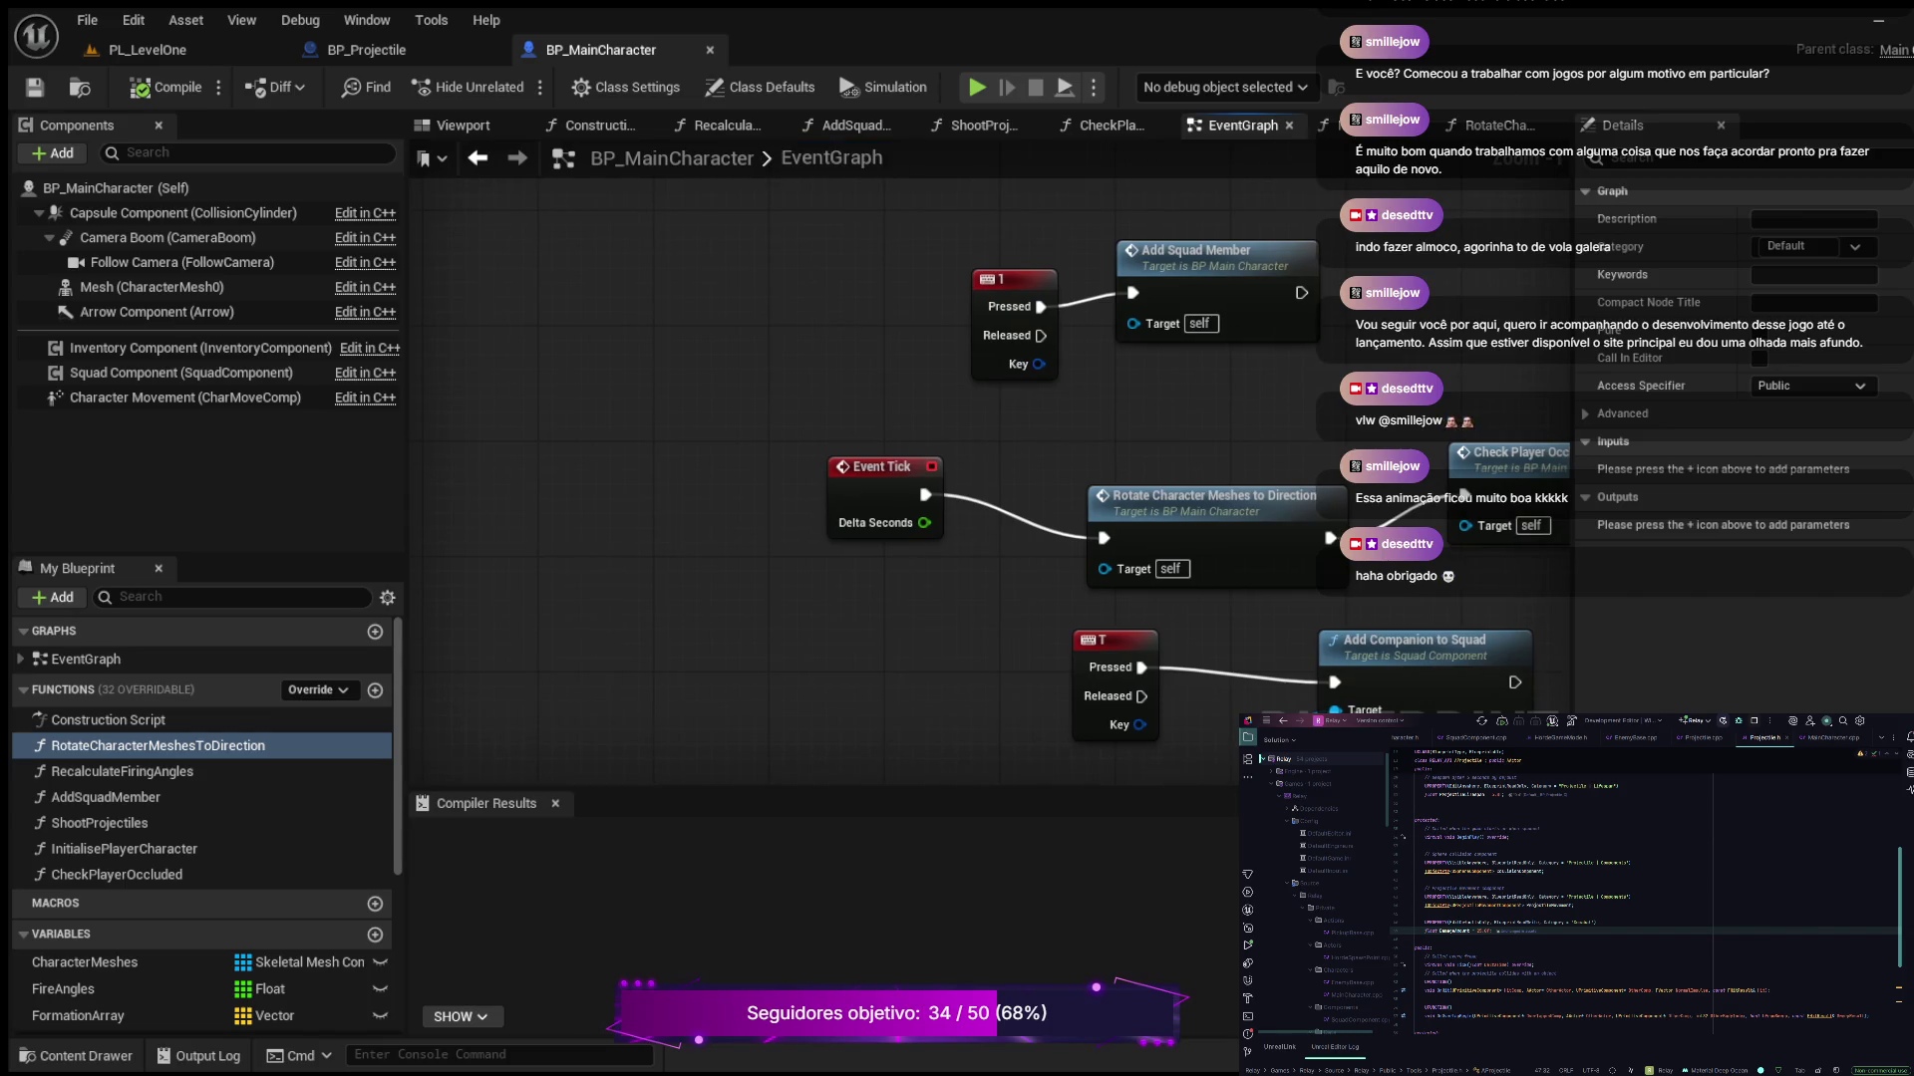
scroll(1433, 418, "up", 1)
left_click_drag(1615, 478, 1432, 419)
mouse_move(904, 349)
left_mouse_down()
mouse_move(888, 269)
mouse_move(838, 269)
mouse_move(709, 317)
mouse_move(365, 377)
mouse_move(574, 244)
mouse_move(745, 224)
left_mouse_up()
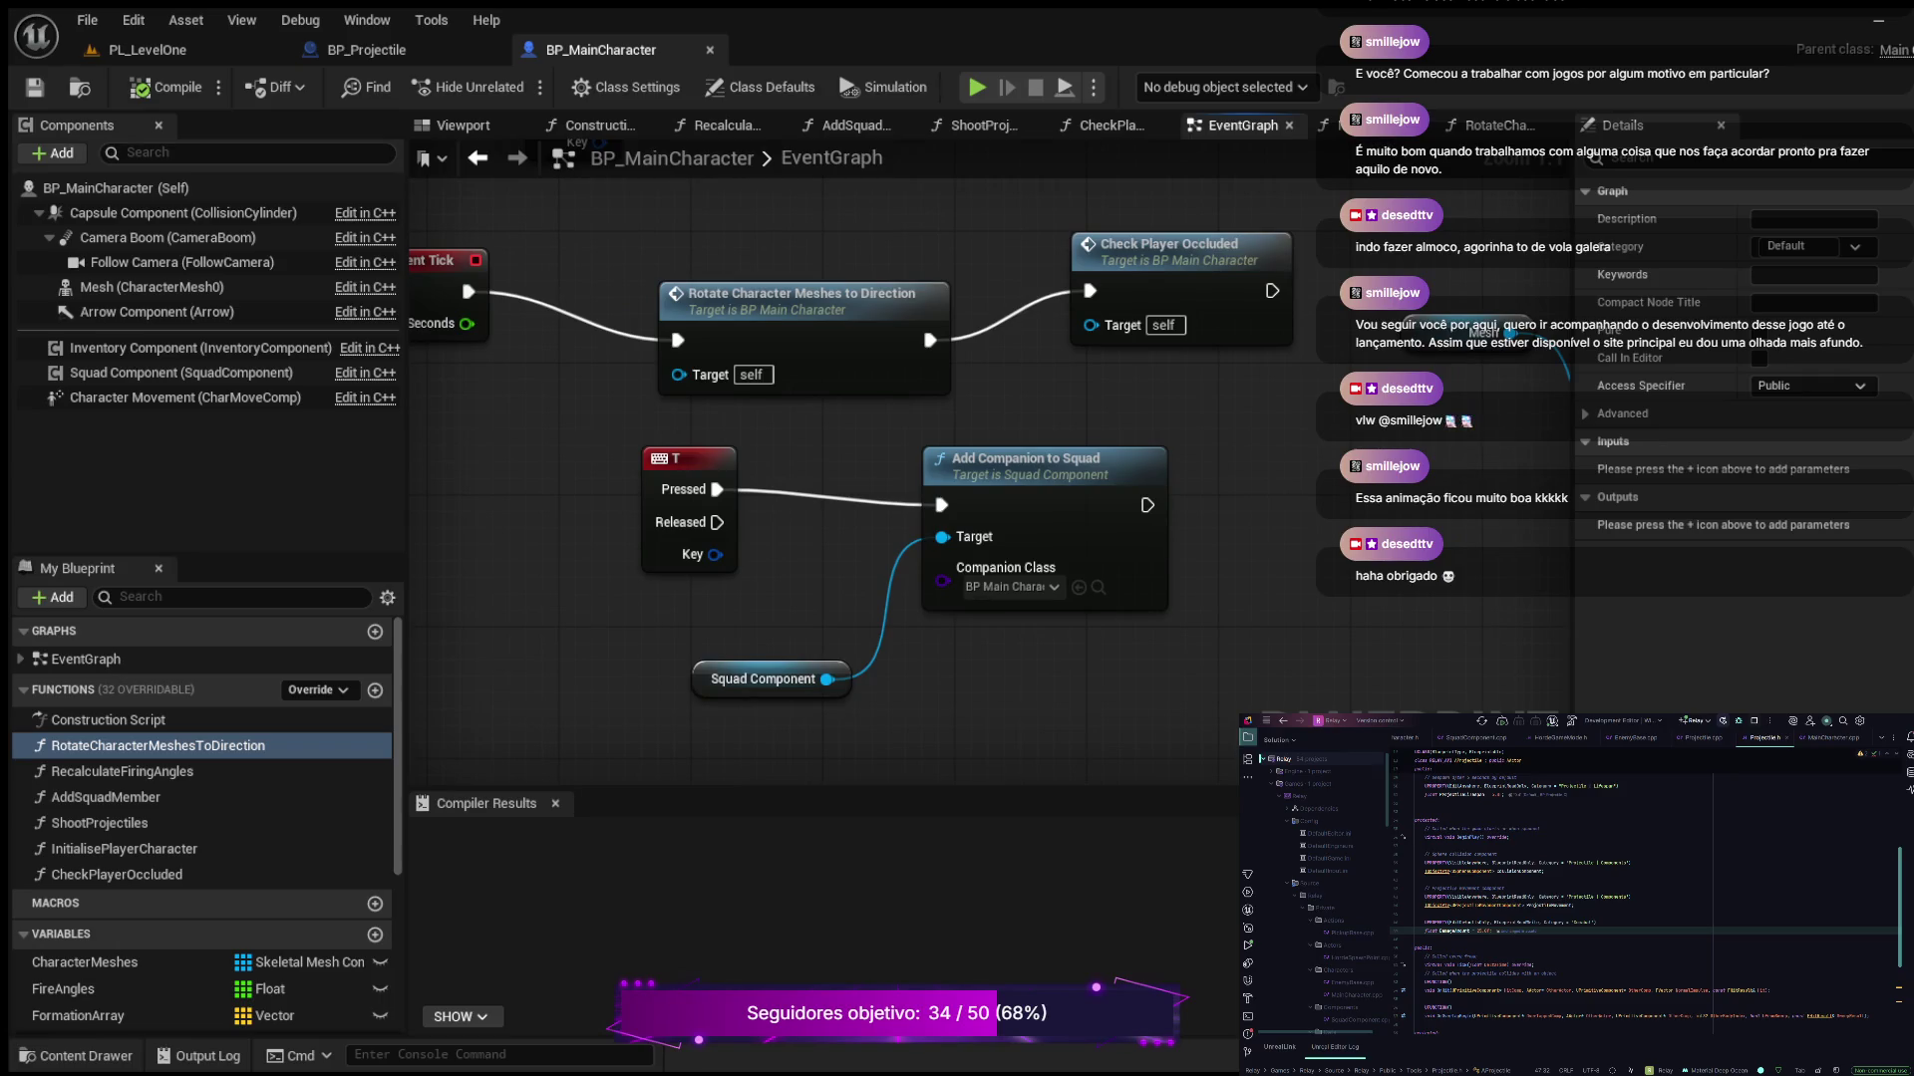
mouse_move(1246, 499)
left_mouse_down()
mouse_move(748, 619)
mouse_move(986, 556)
mouse_move(1362, 508)
left_mouse_up()
mouse_move(409, 497)
left_mouse_down()
mouse_move(676, 531)
mouse_move(1045, 706)
mouse_move(1323, 982)
mouse_move(1443, 954)
left_mouse_up()
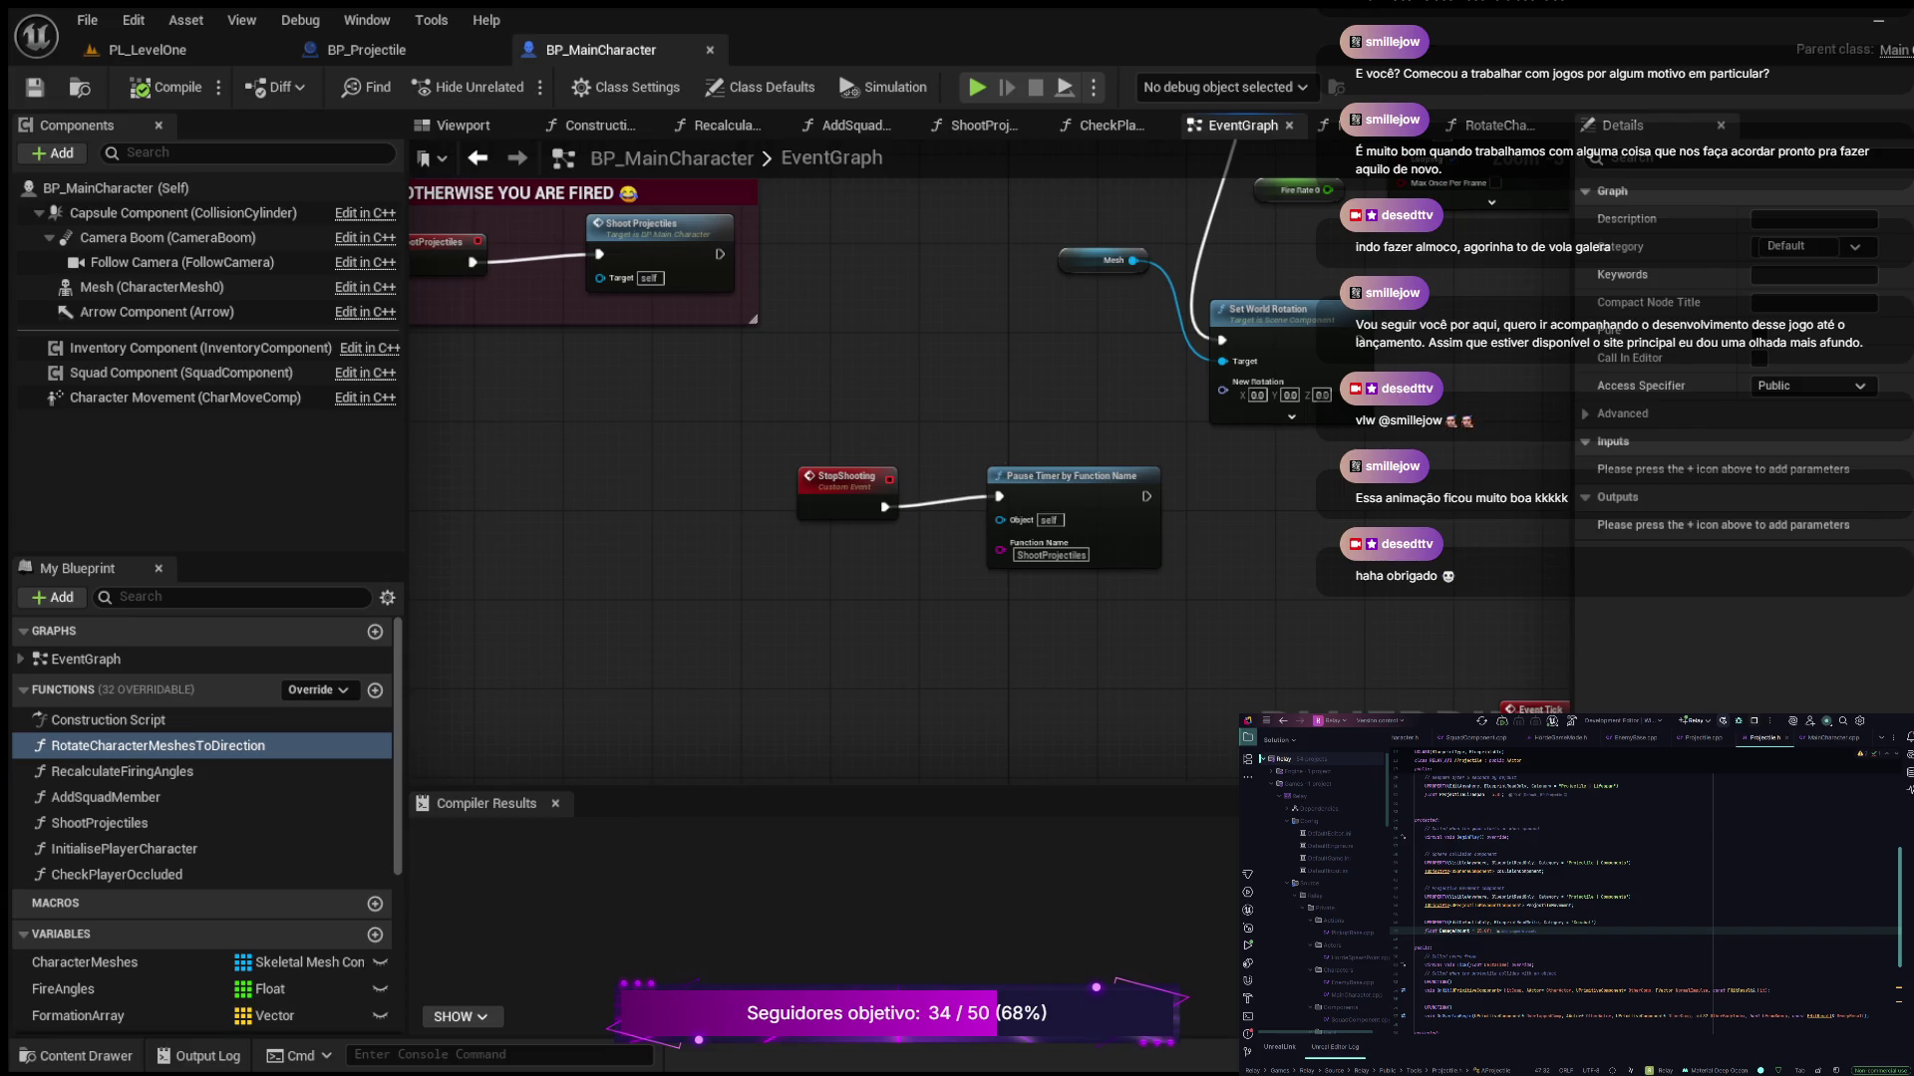
mouse_move(772, 405)
left_mouse_down()
mouse_move(1057, 689)
mouse_move(769, 775)
mouse_move(592, 731)
left_mouse_up()
Reveal the Set Timer by Function Name node, then open the ShootProjectiles function graph
scroll(702, 527, "up", 2)
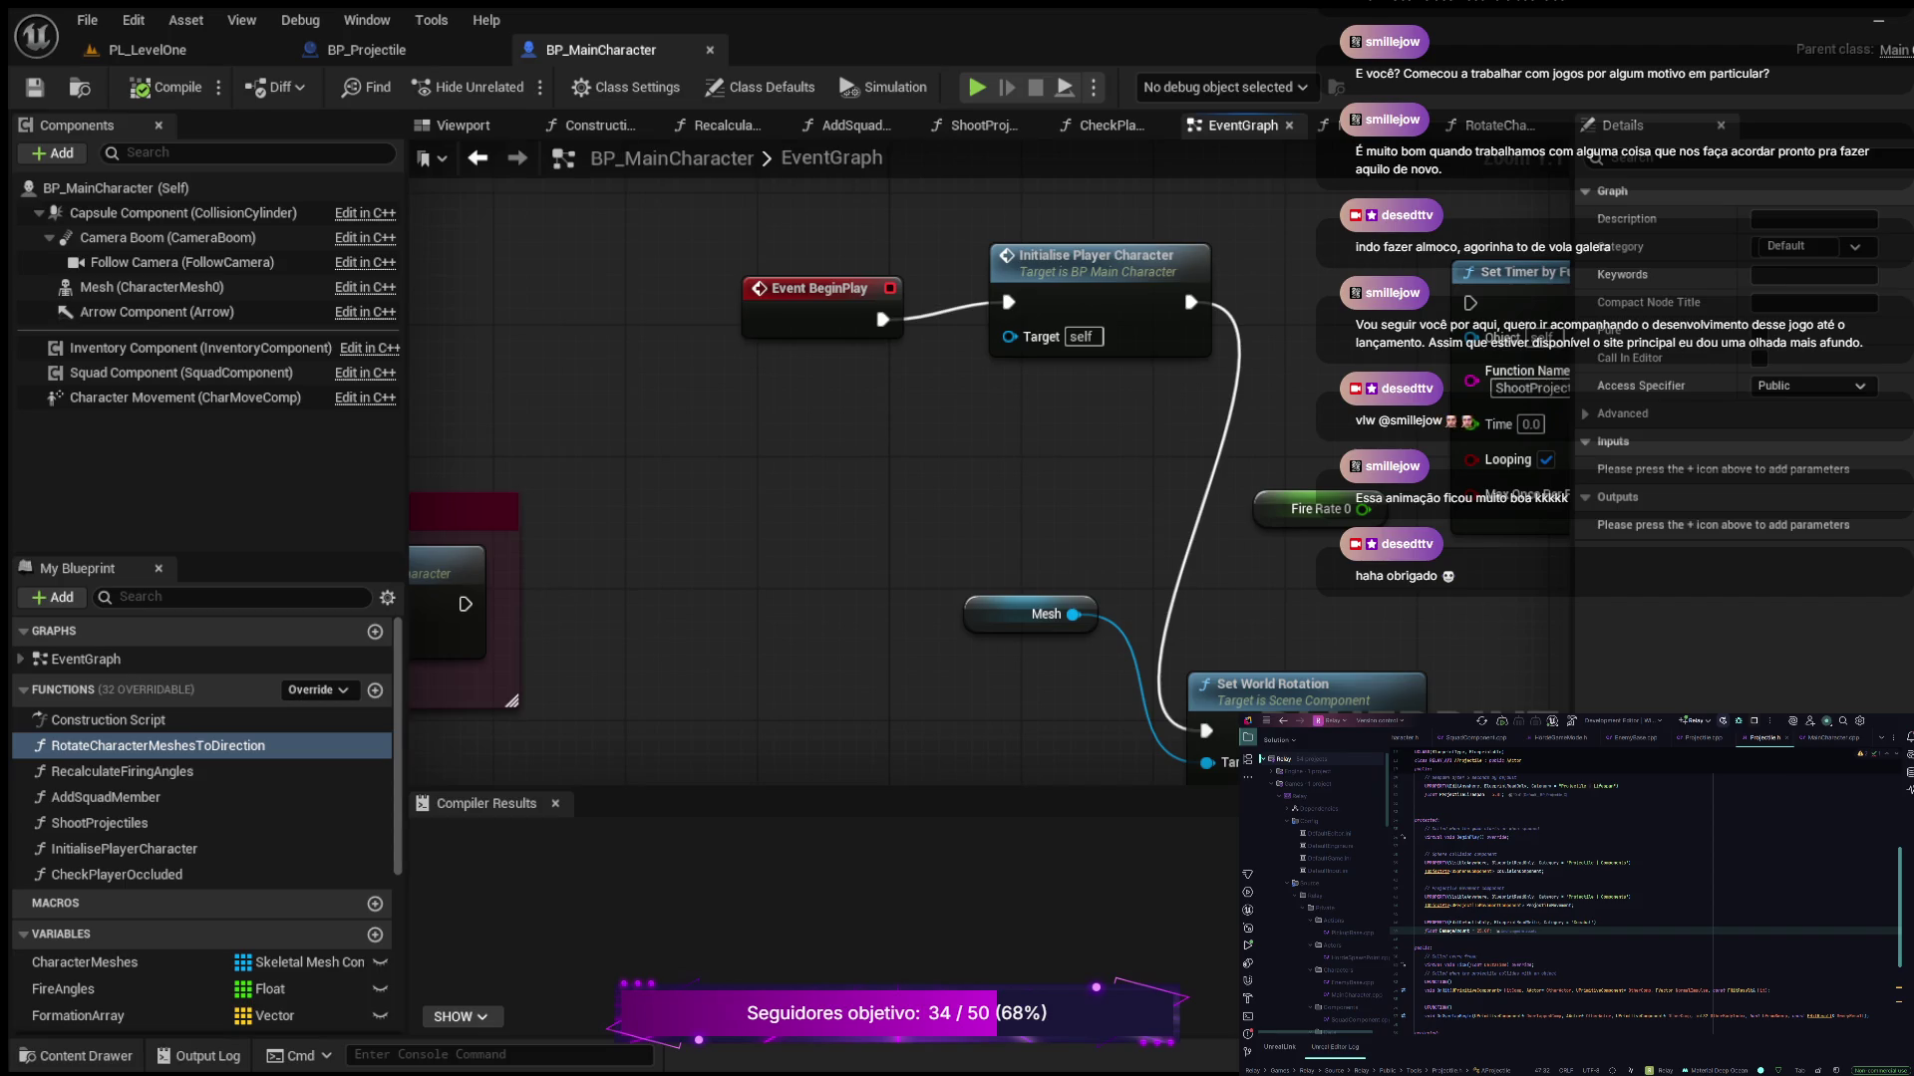
mouse_move(915, 468)
left_mouse_down()
mouse_move(522, 514)
mouse_move(642, 488)
left_mouse_up()
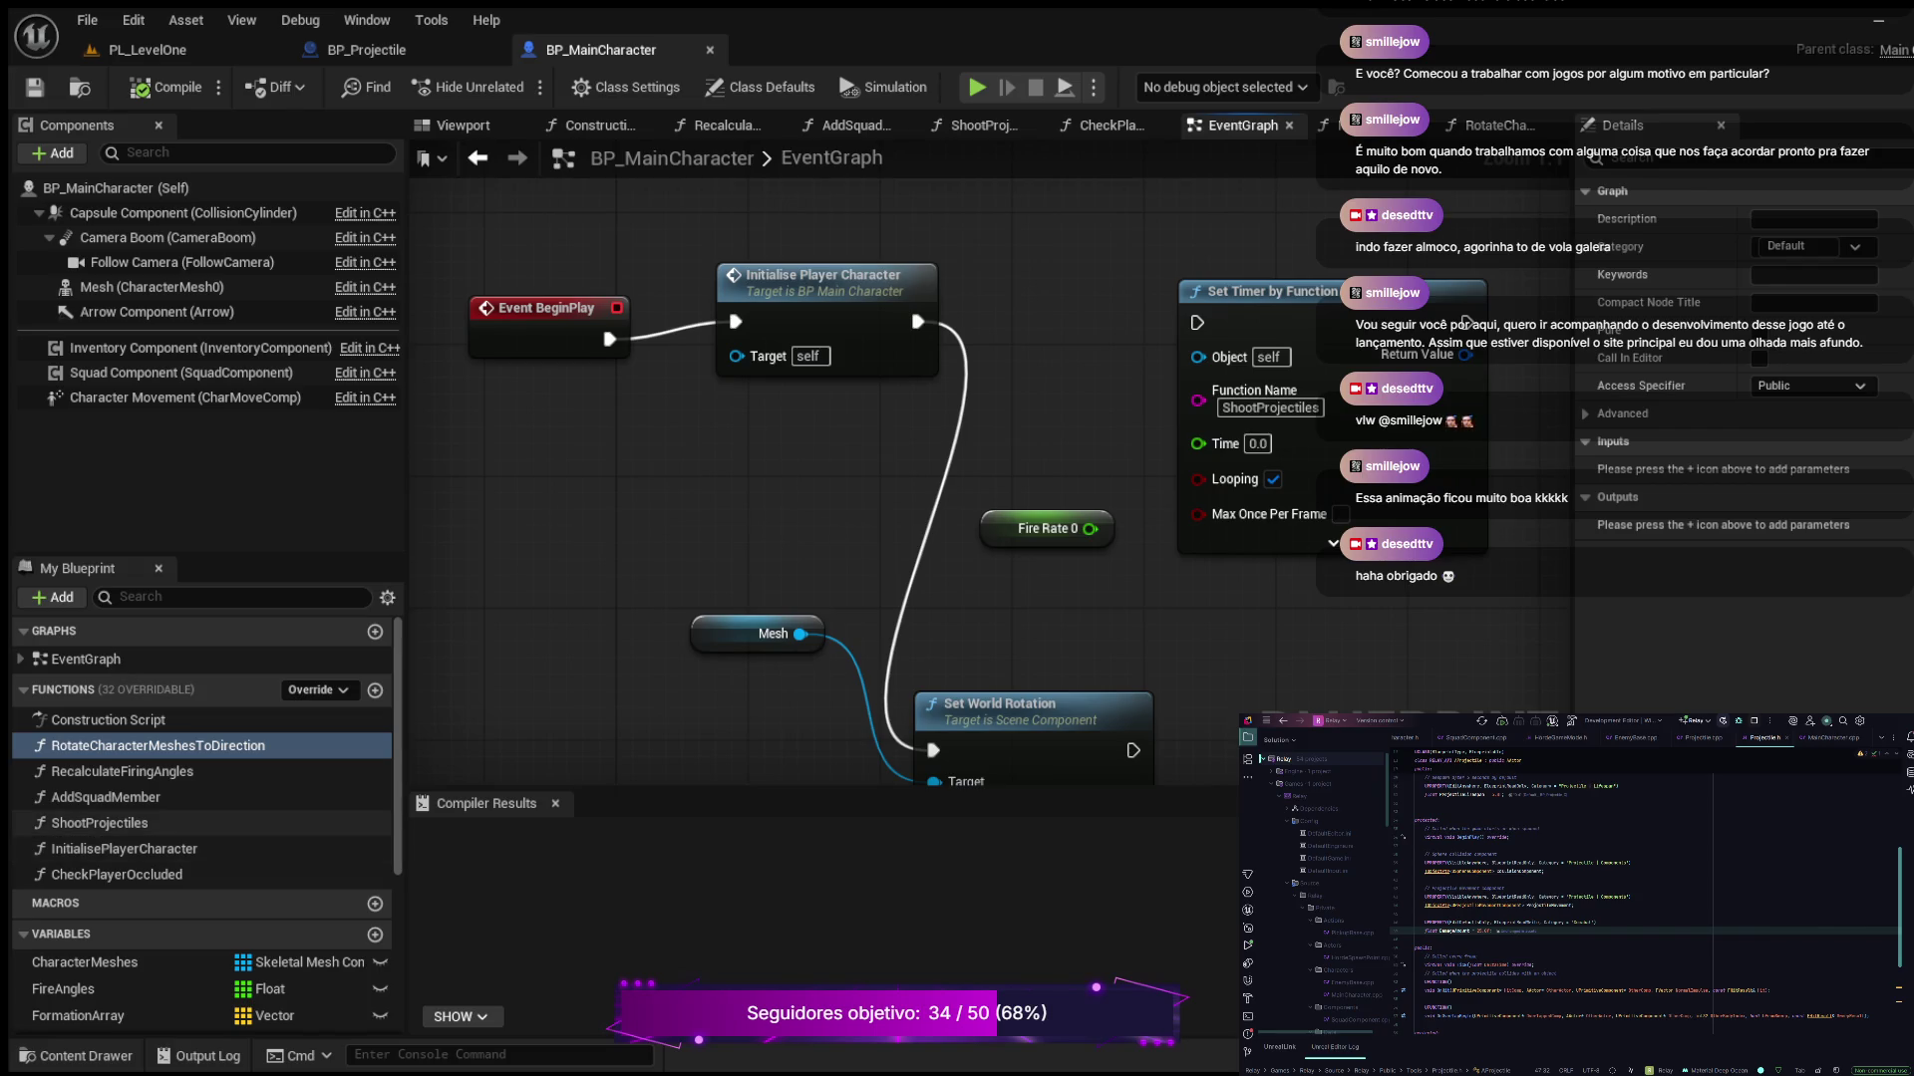
left_click(100, 823)
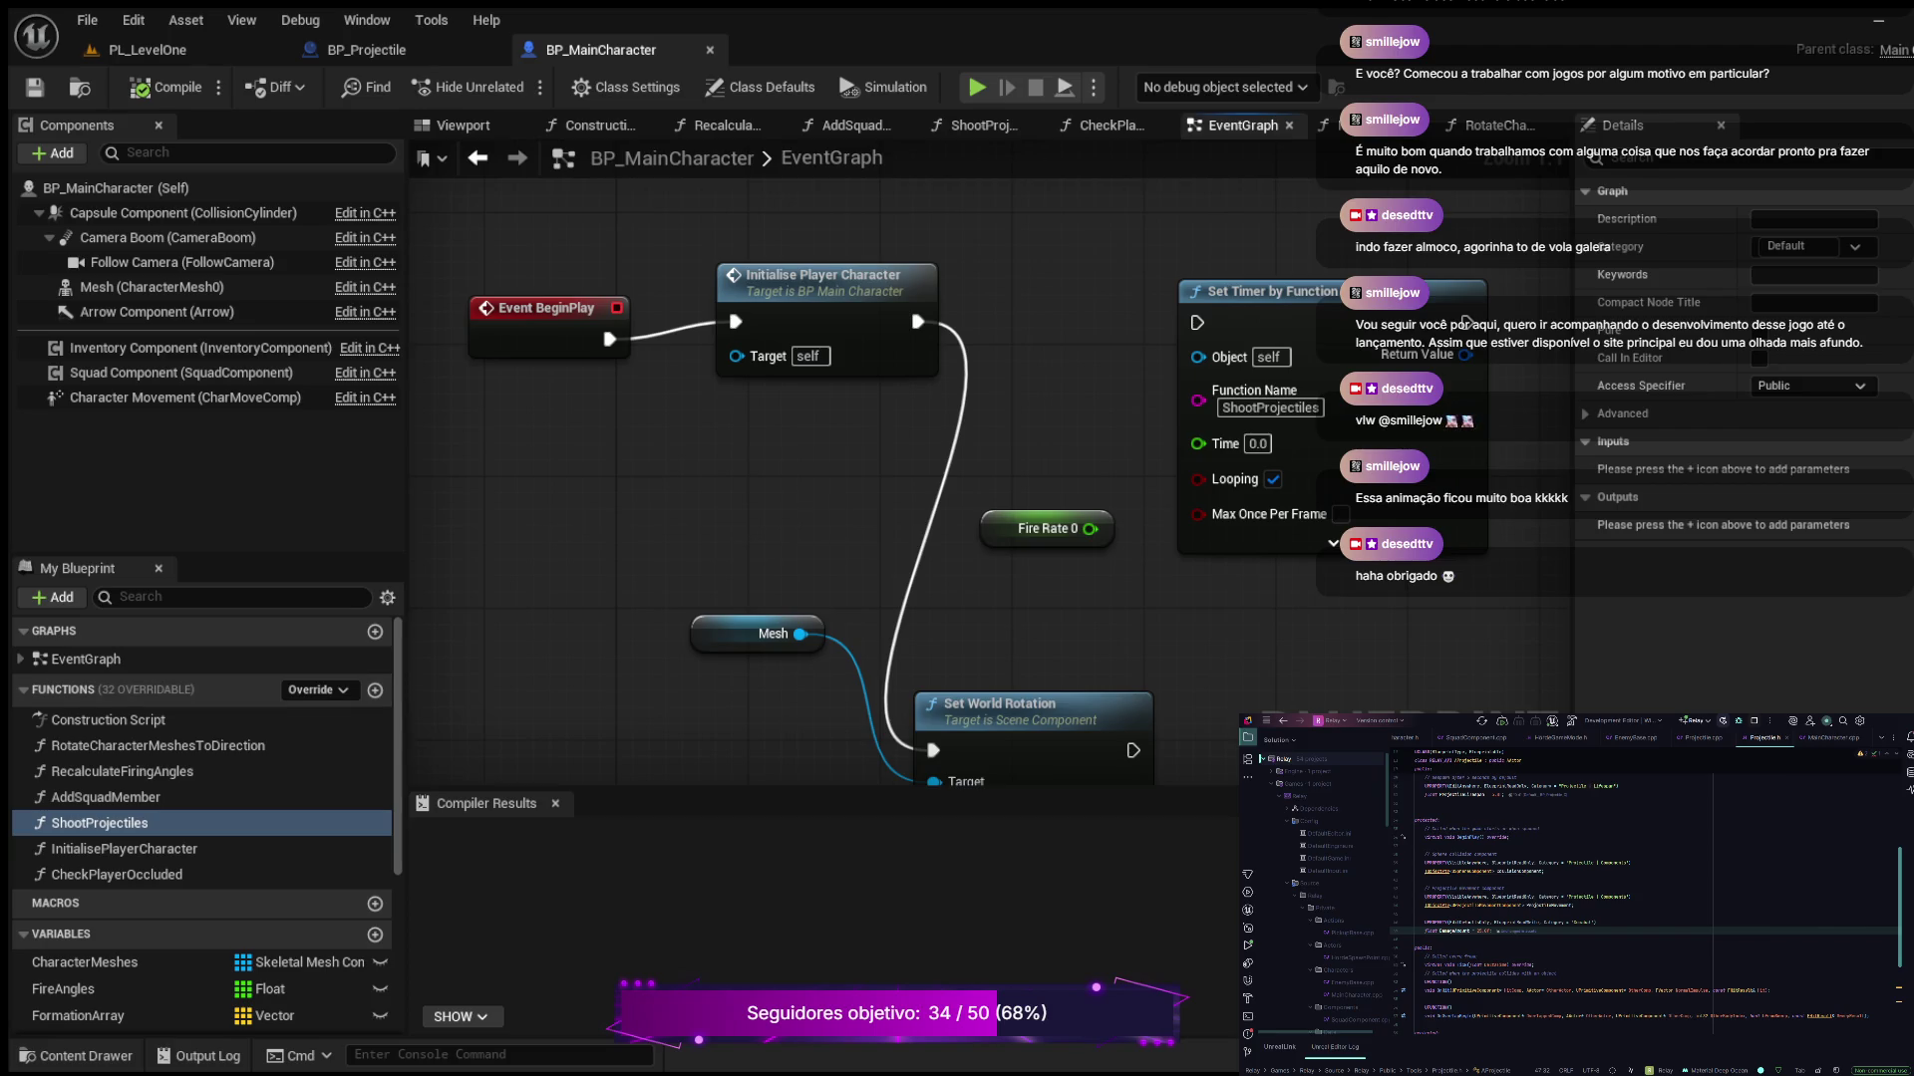
double_click(99, 823)
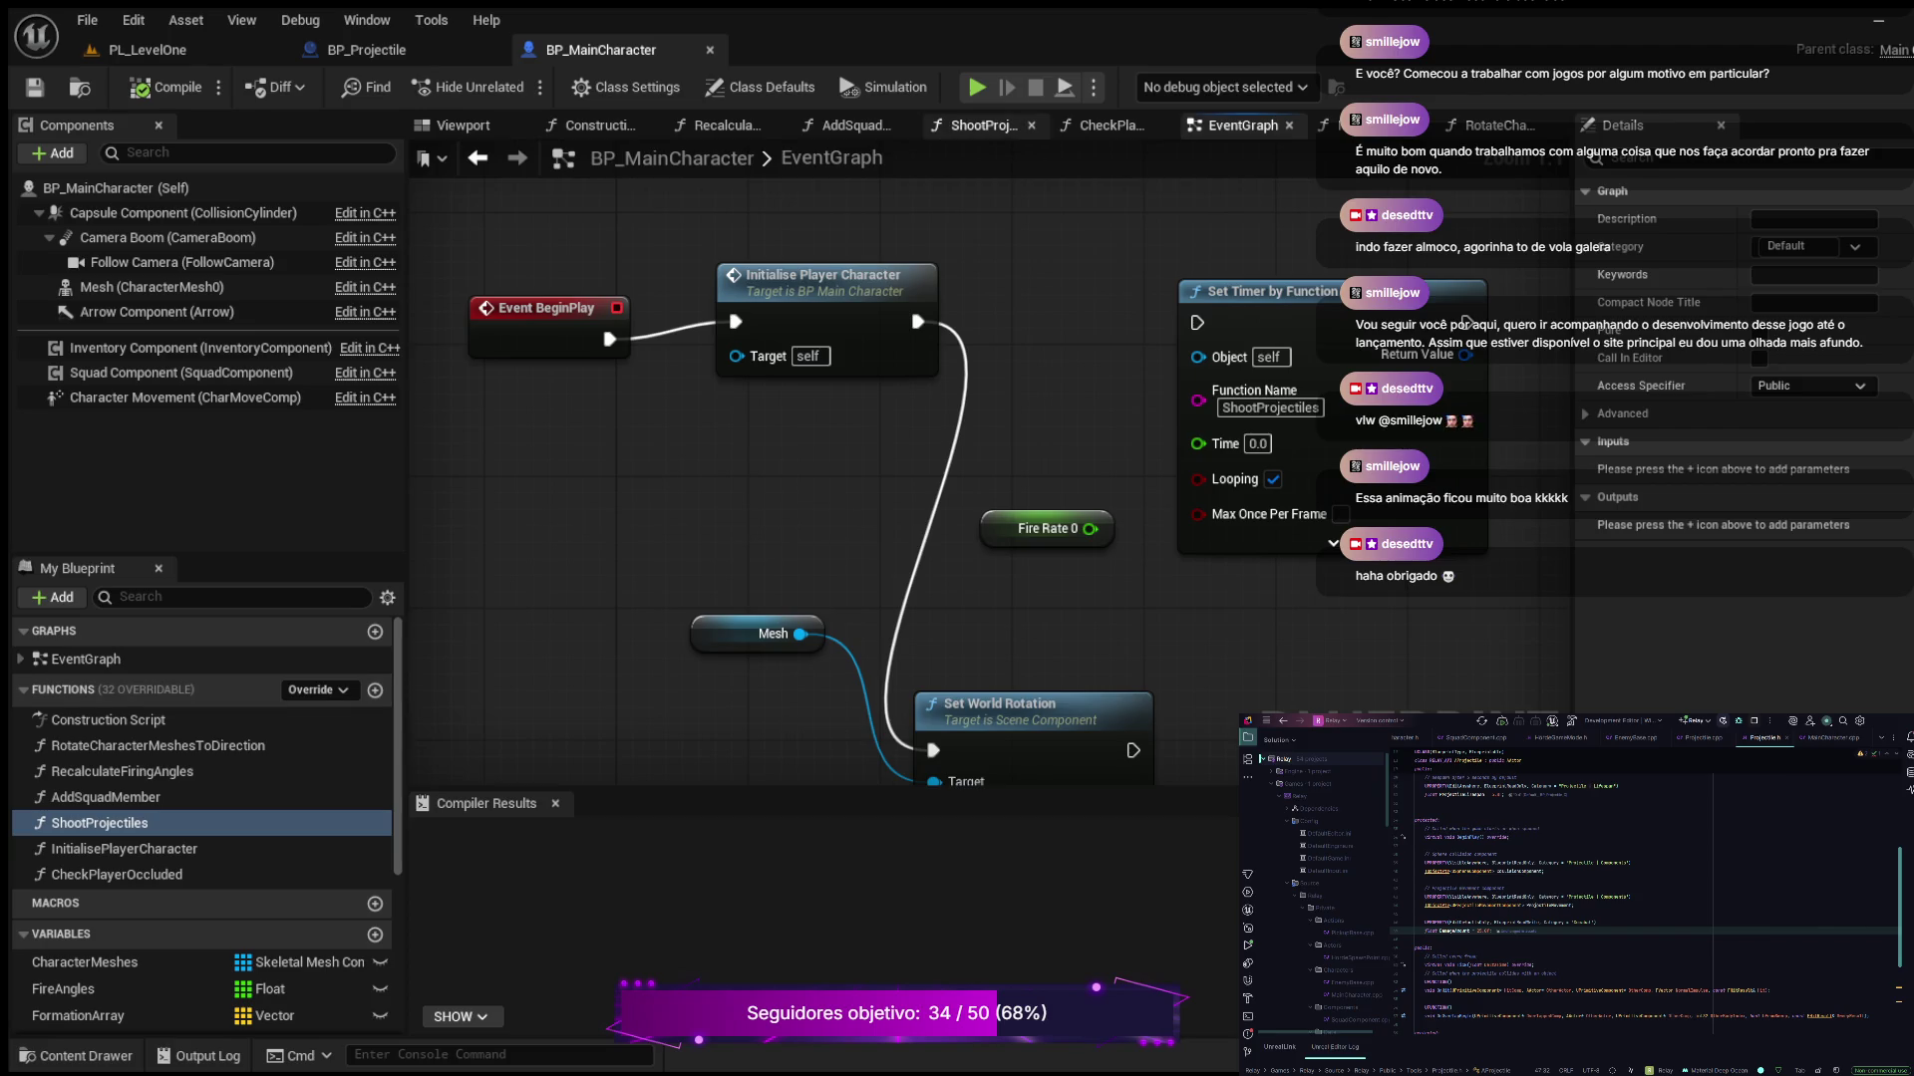
scroll(748, 327, "up", 4)
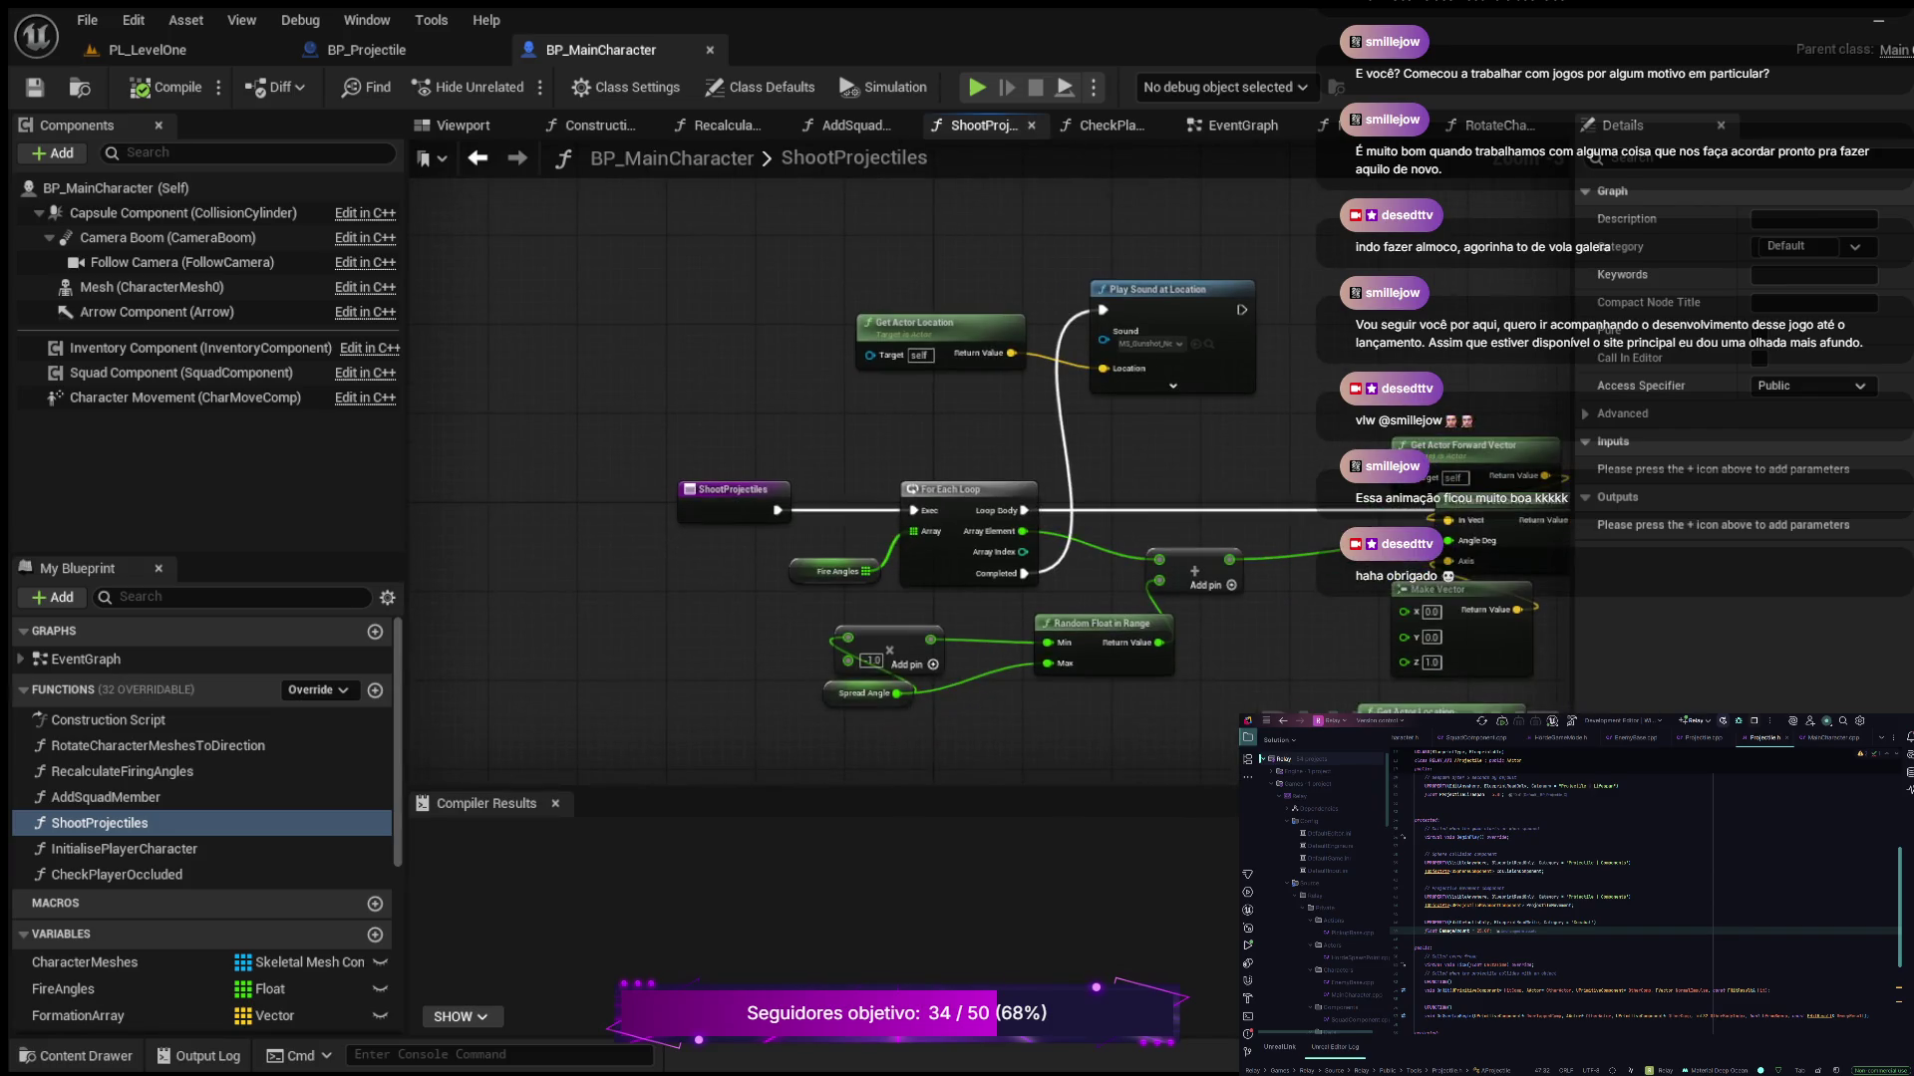
left_click_drag(748, 327, 730, 273)
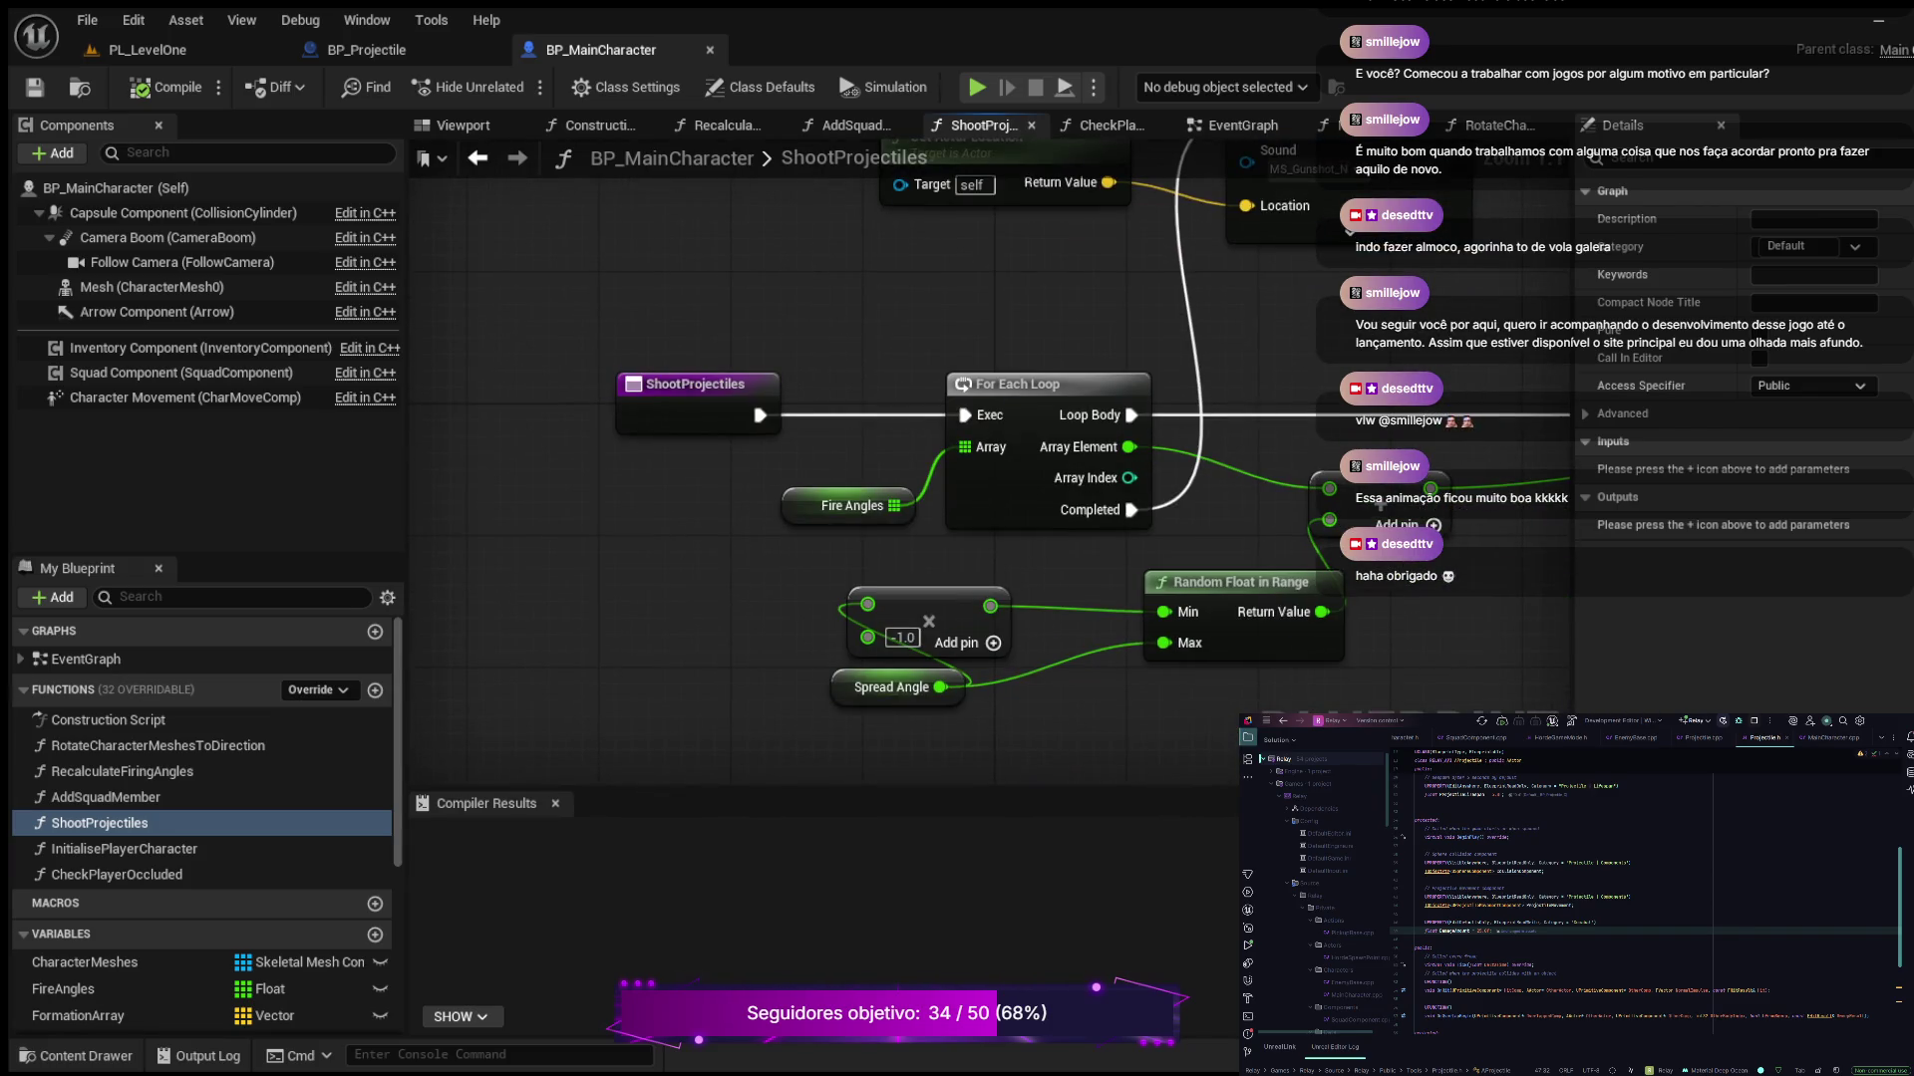
mouse_move(997, 449)
left_mouse_down()
mouse_move(732, 420)
mouse_move(454, 542)
left_mouse_up()
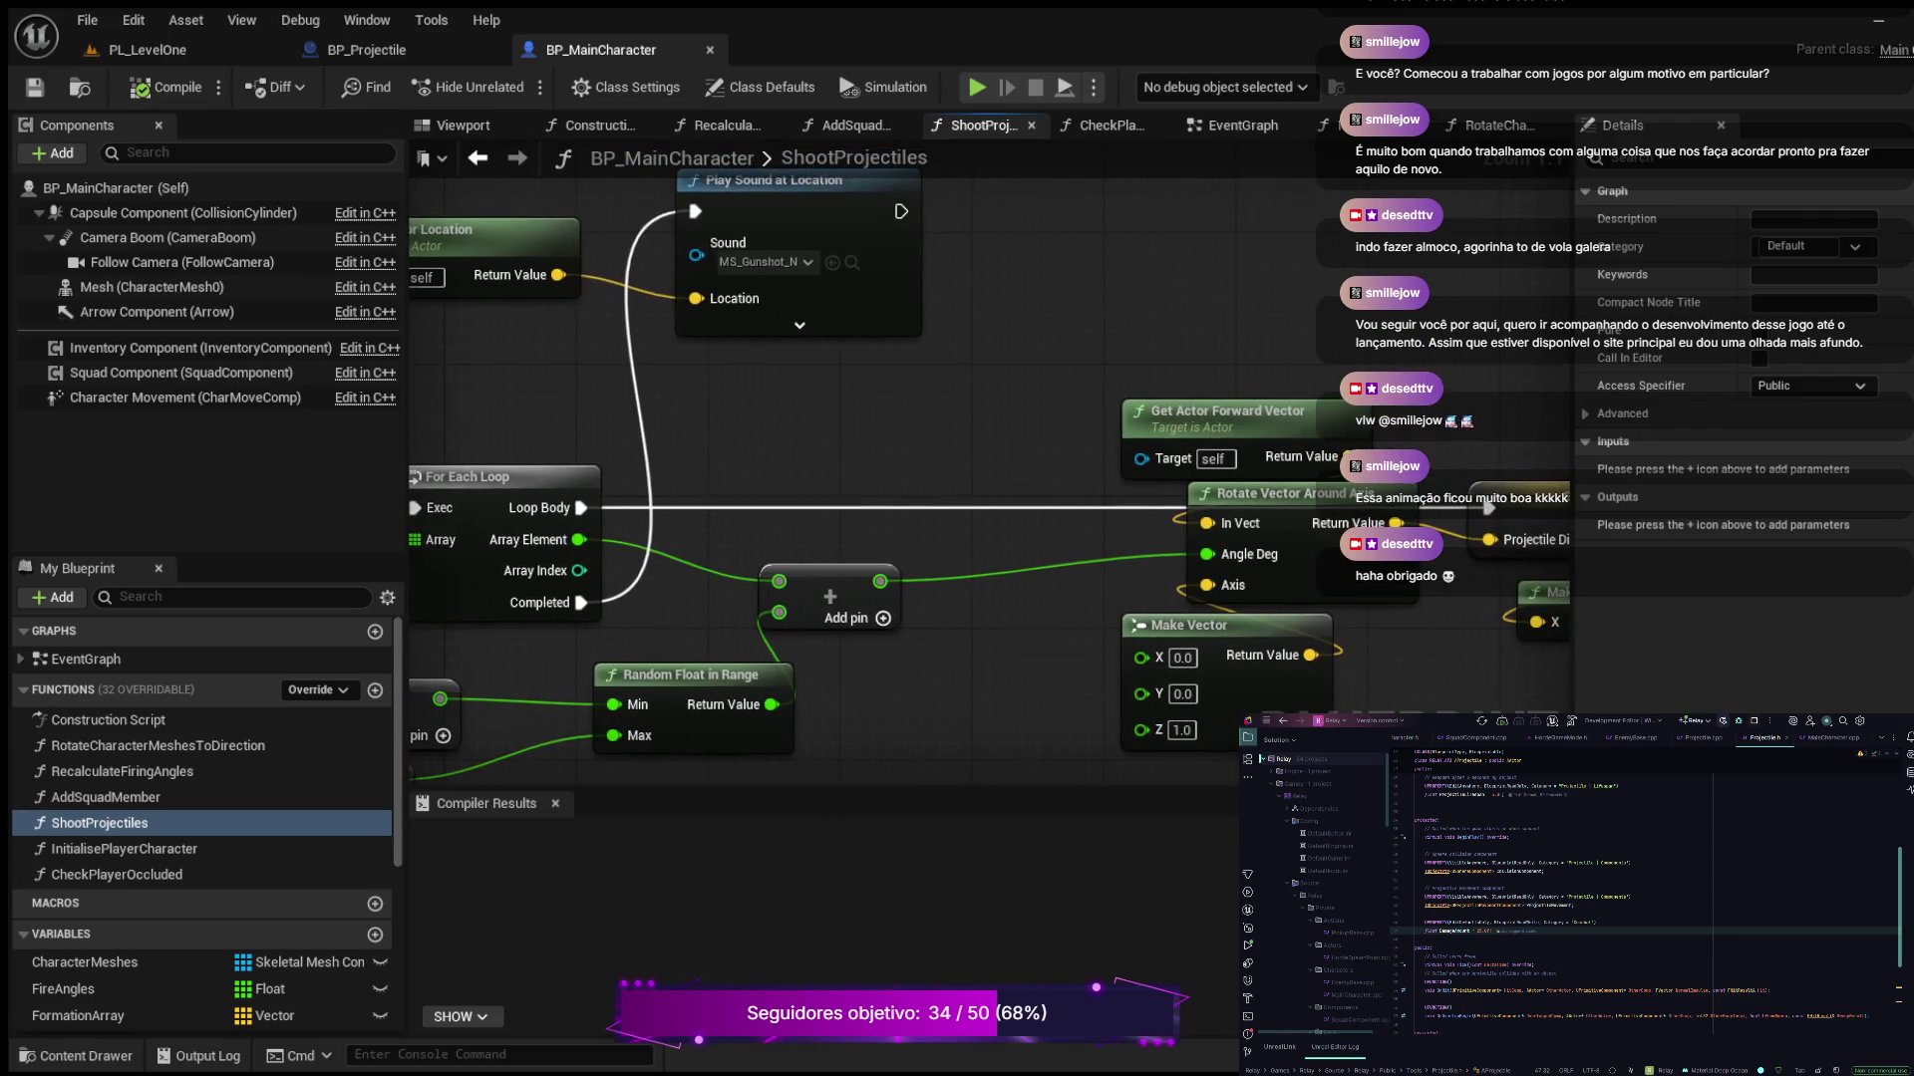
left_click_drag(787, 375, 973, 427)
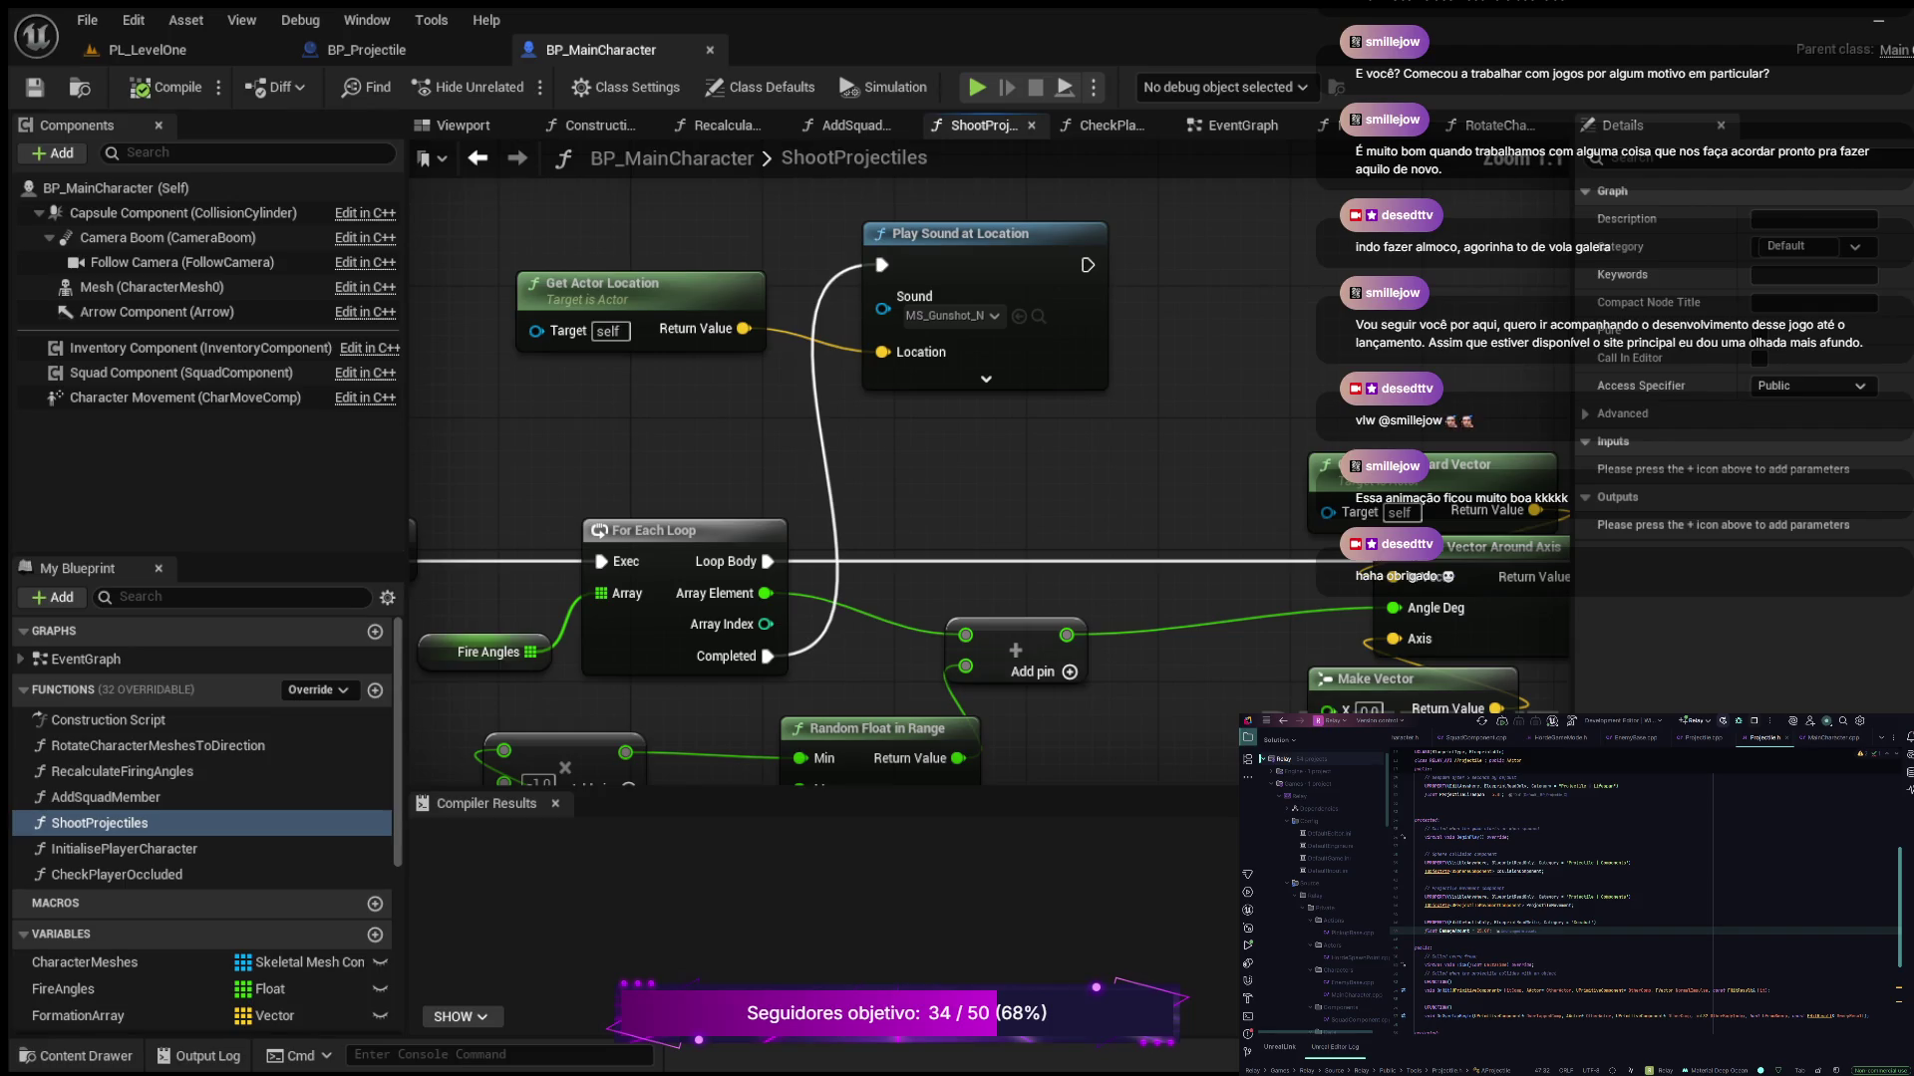
scroll(692, 439, "down", 1)
scroll(692, 439, "down", 1)
left_click_drag(847, 309, 631, 236)
scroll(1245, 329, "up", 4)
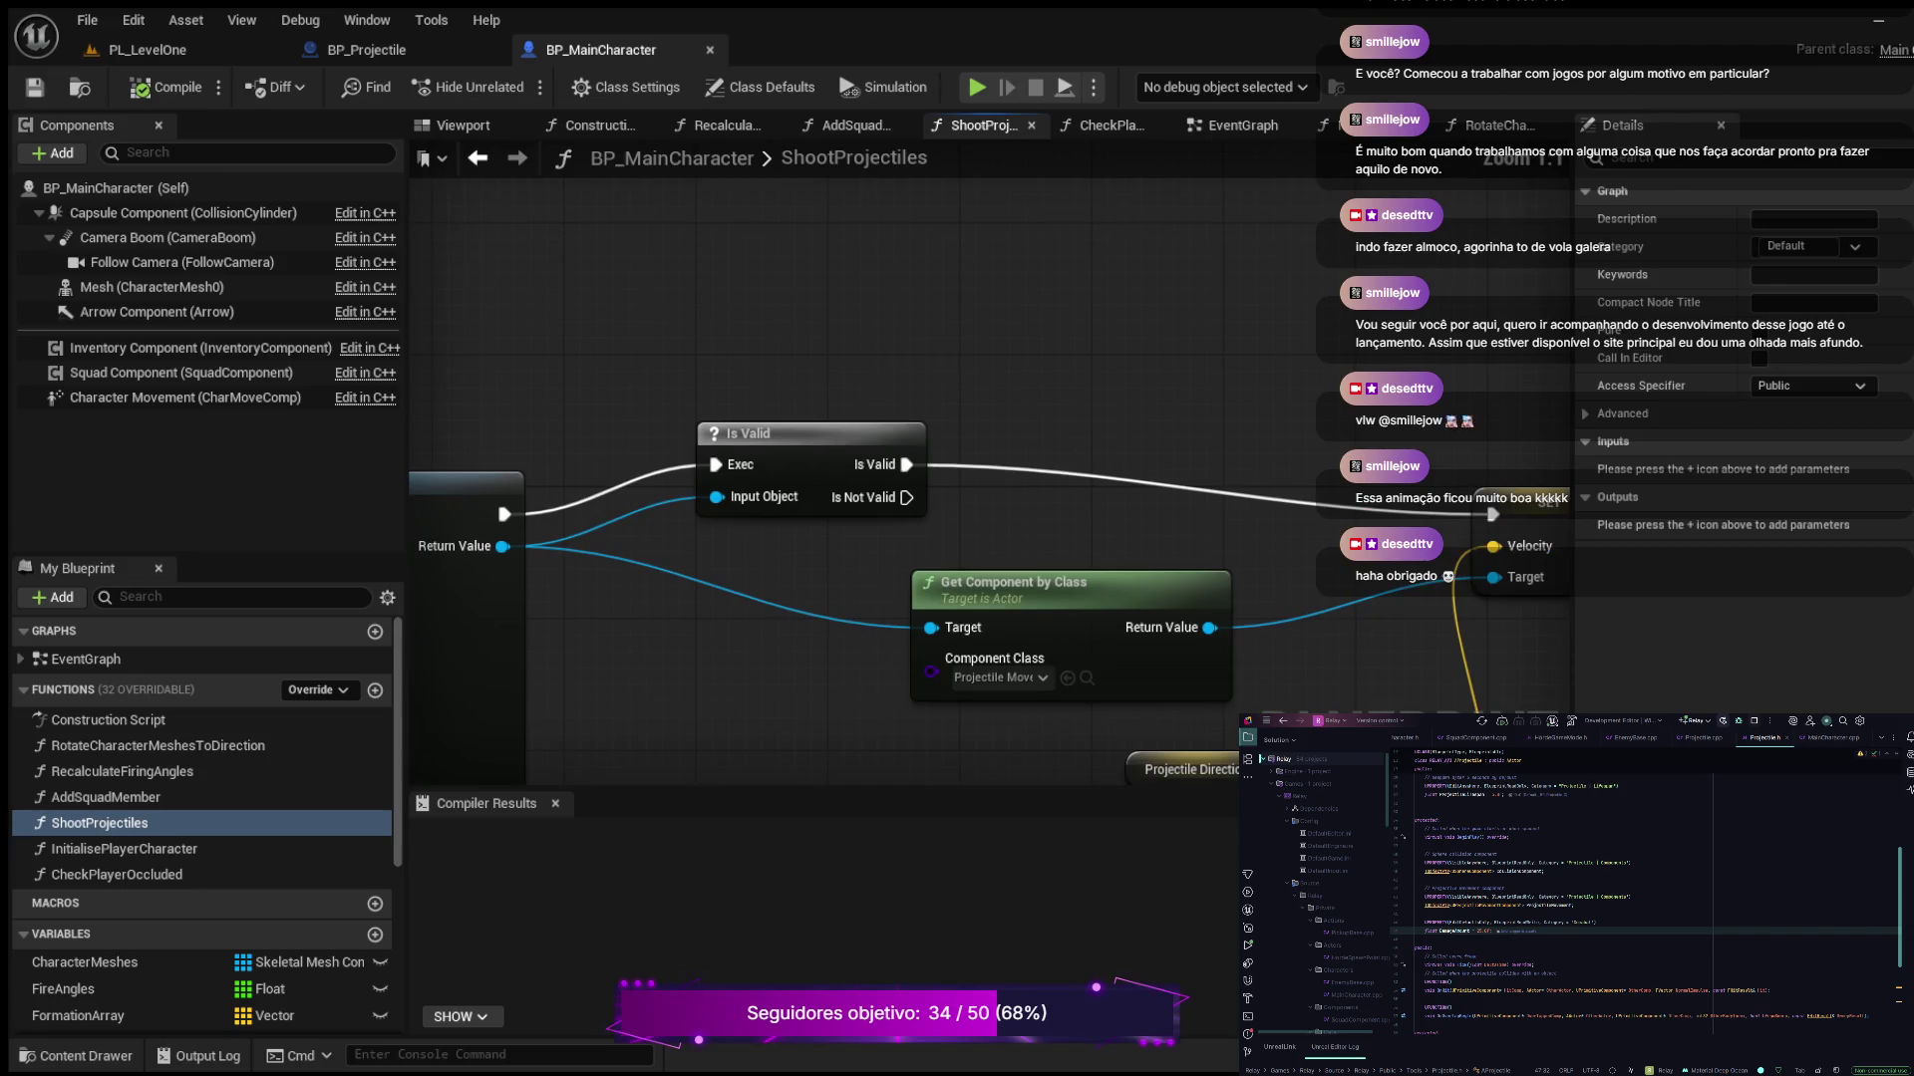
mouse_move(1037, 386)
left_mouse_down()
mouse_move(718, 301)
mouse_move(730, 226)
mouse_move(947, 221)
mouse_move(1308, 267)
mouse_move(1438, 214)
left_mouse_up()
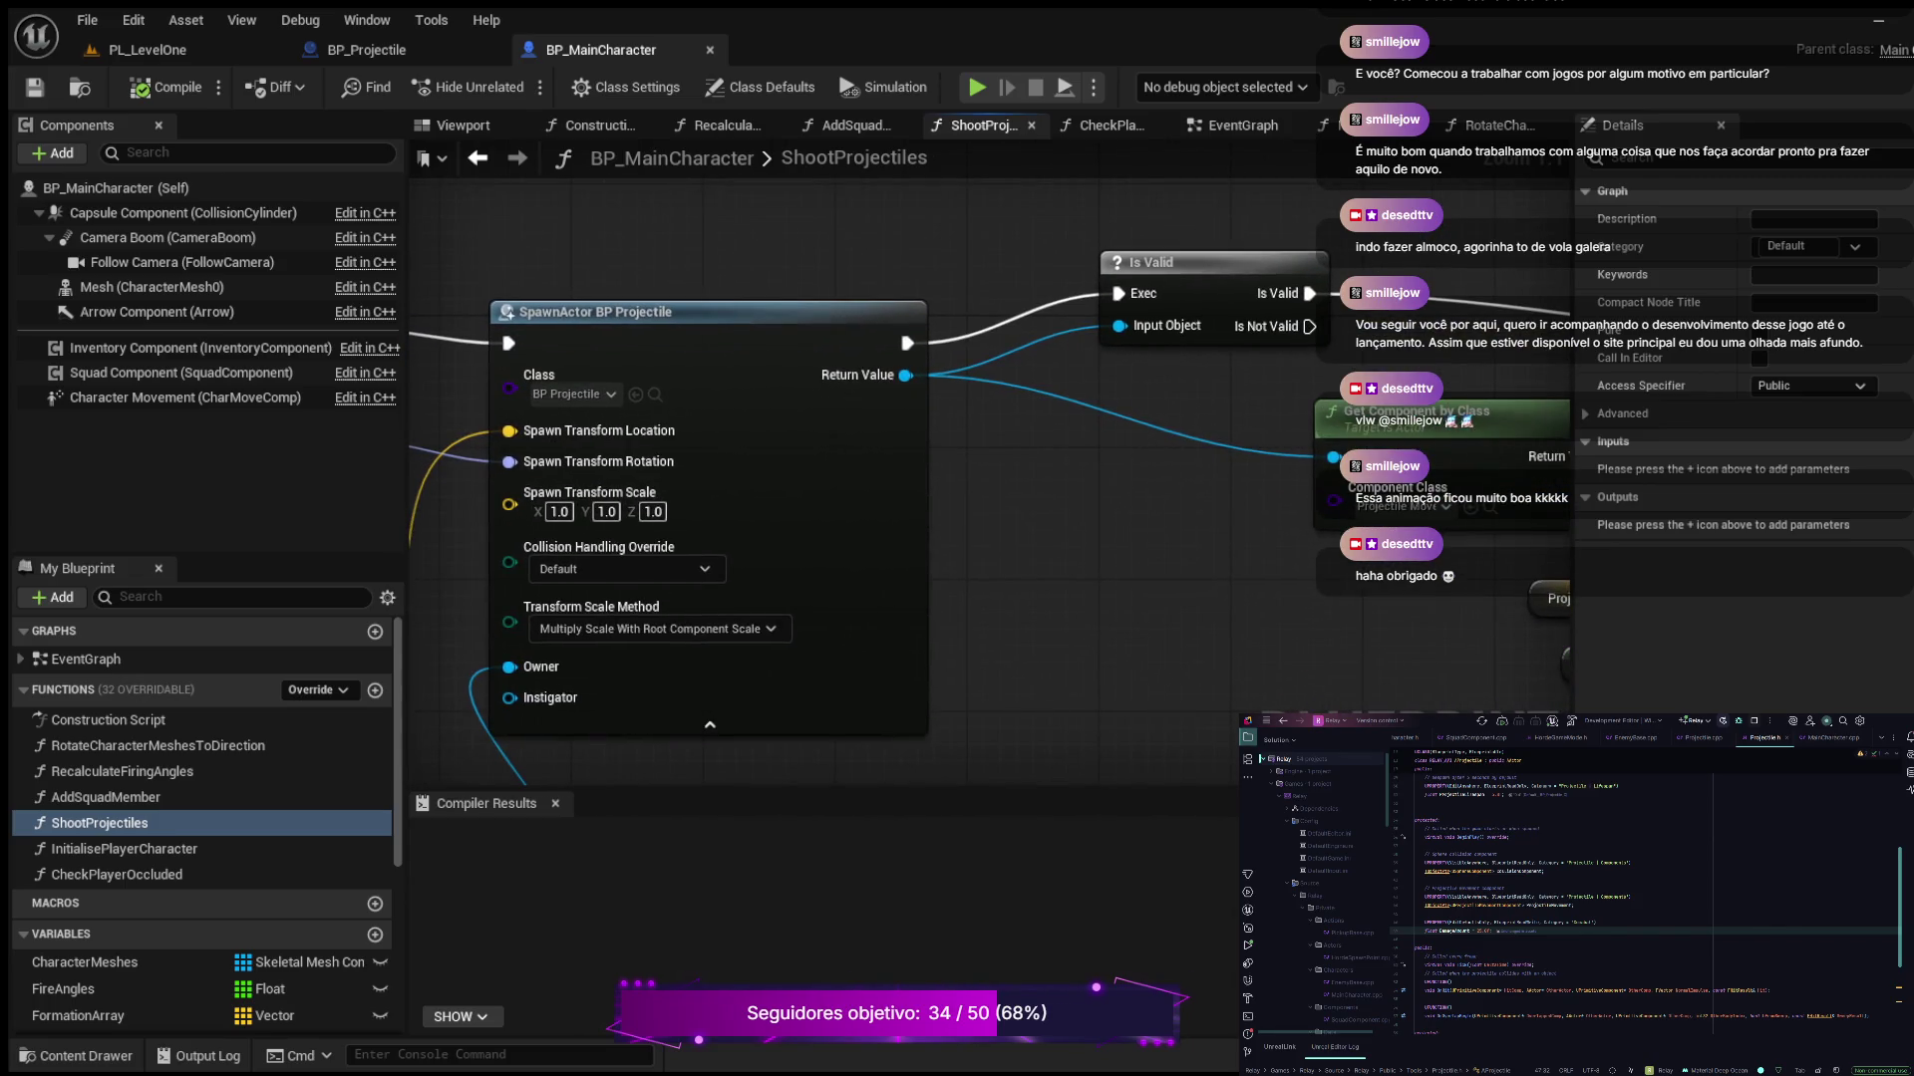
scroll(962, 319, "down", 3)
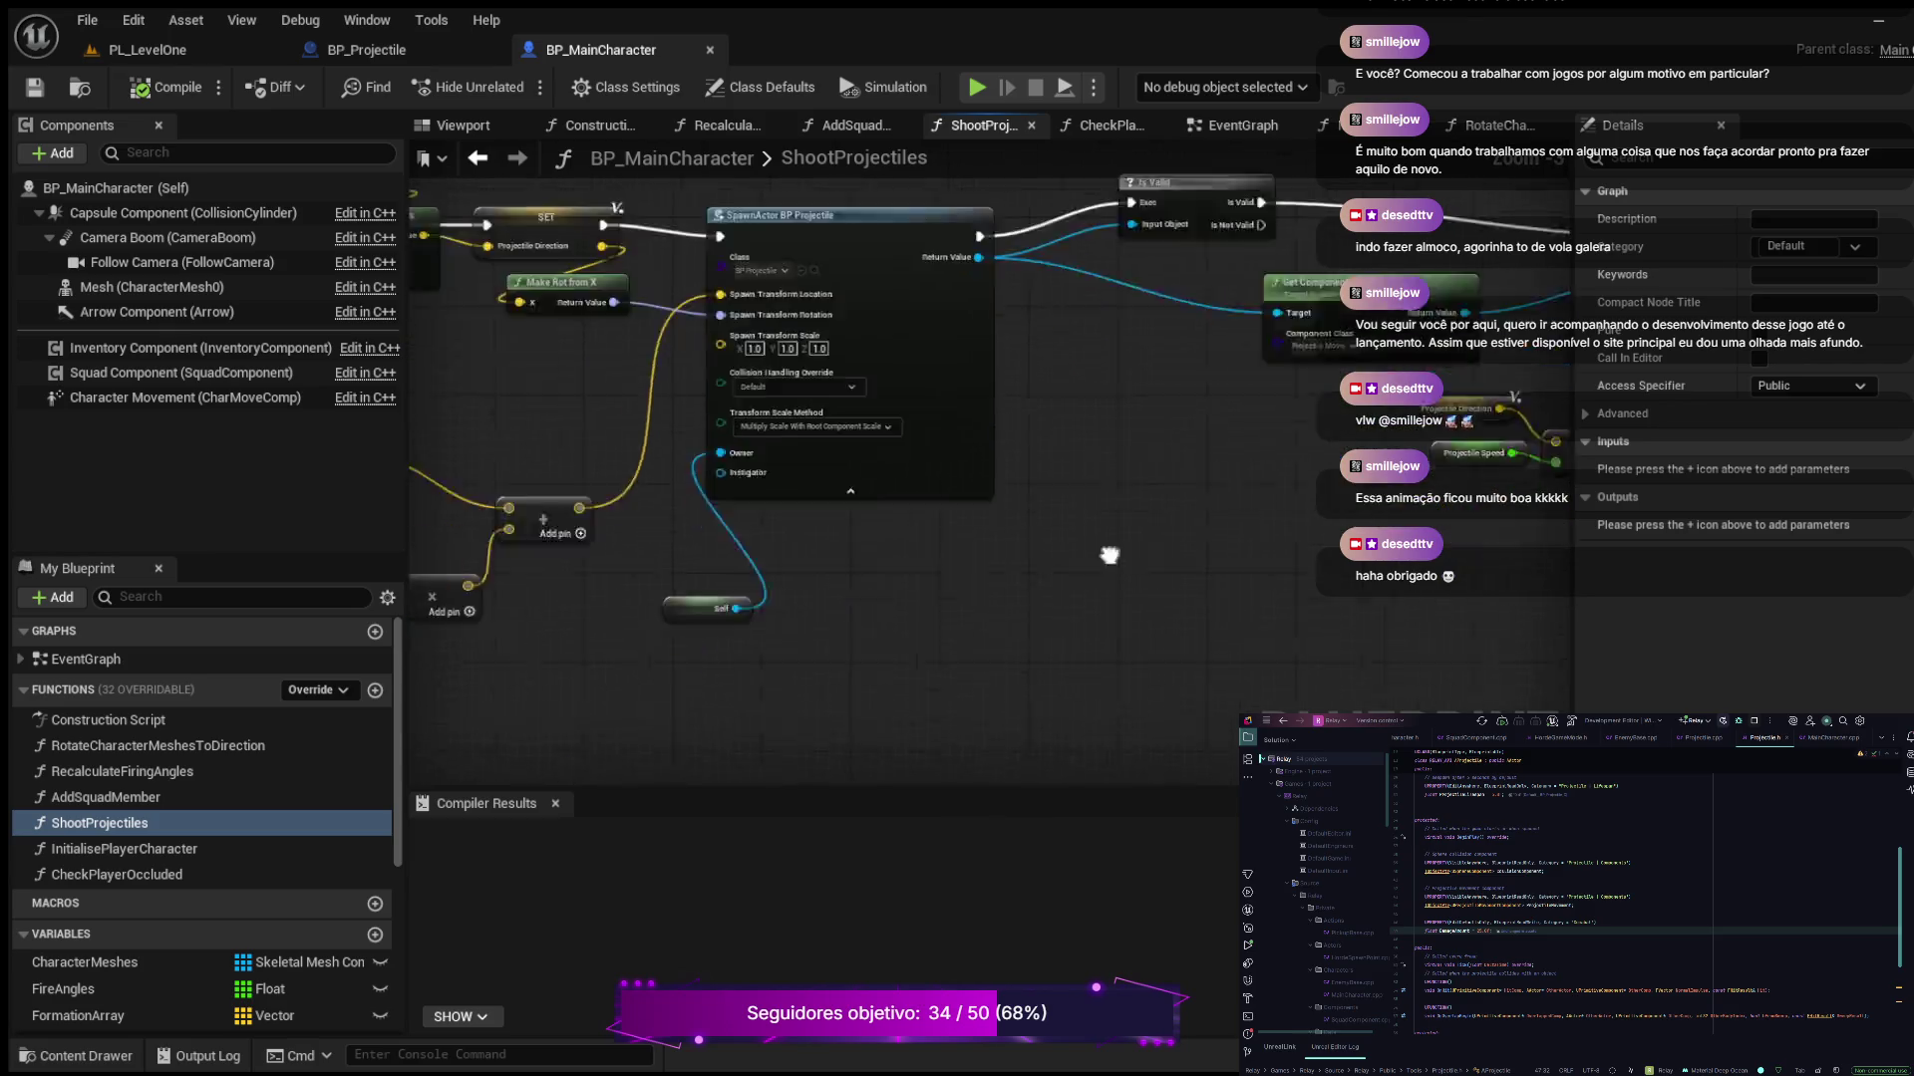
left_click_drag(961, 319, 1325, 229)
scroll(956, 369, "up", 3)
left_click_drag(877, 559, 1157, 585)
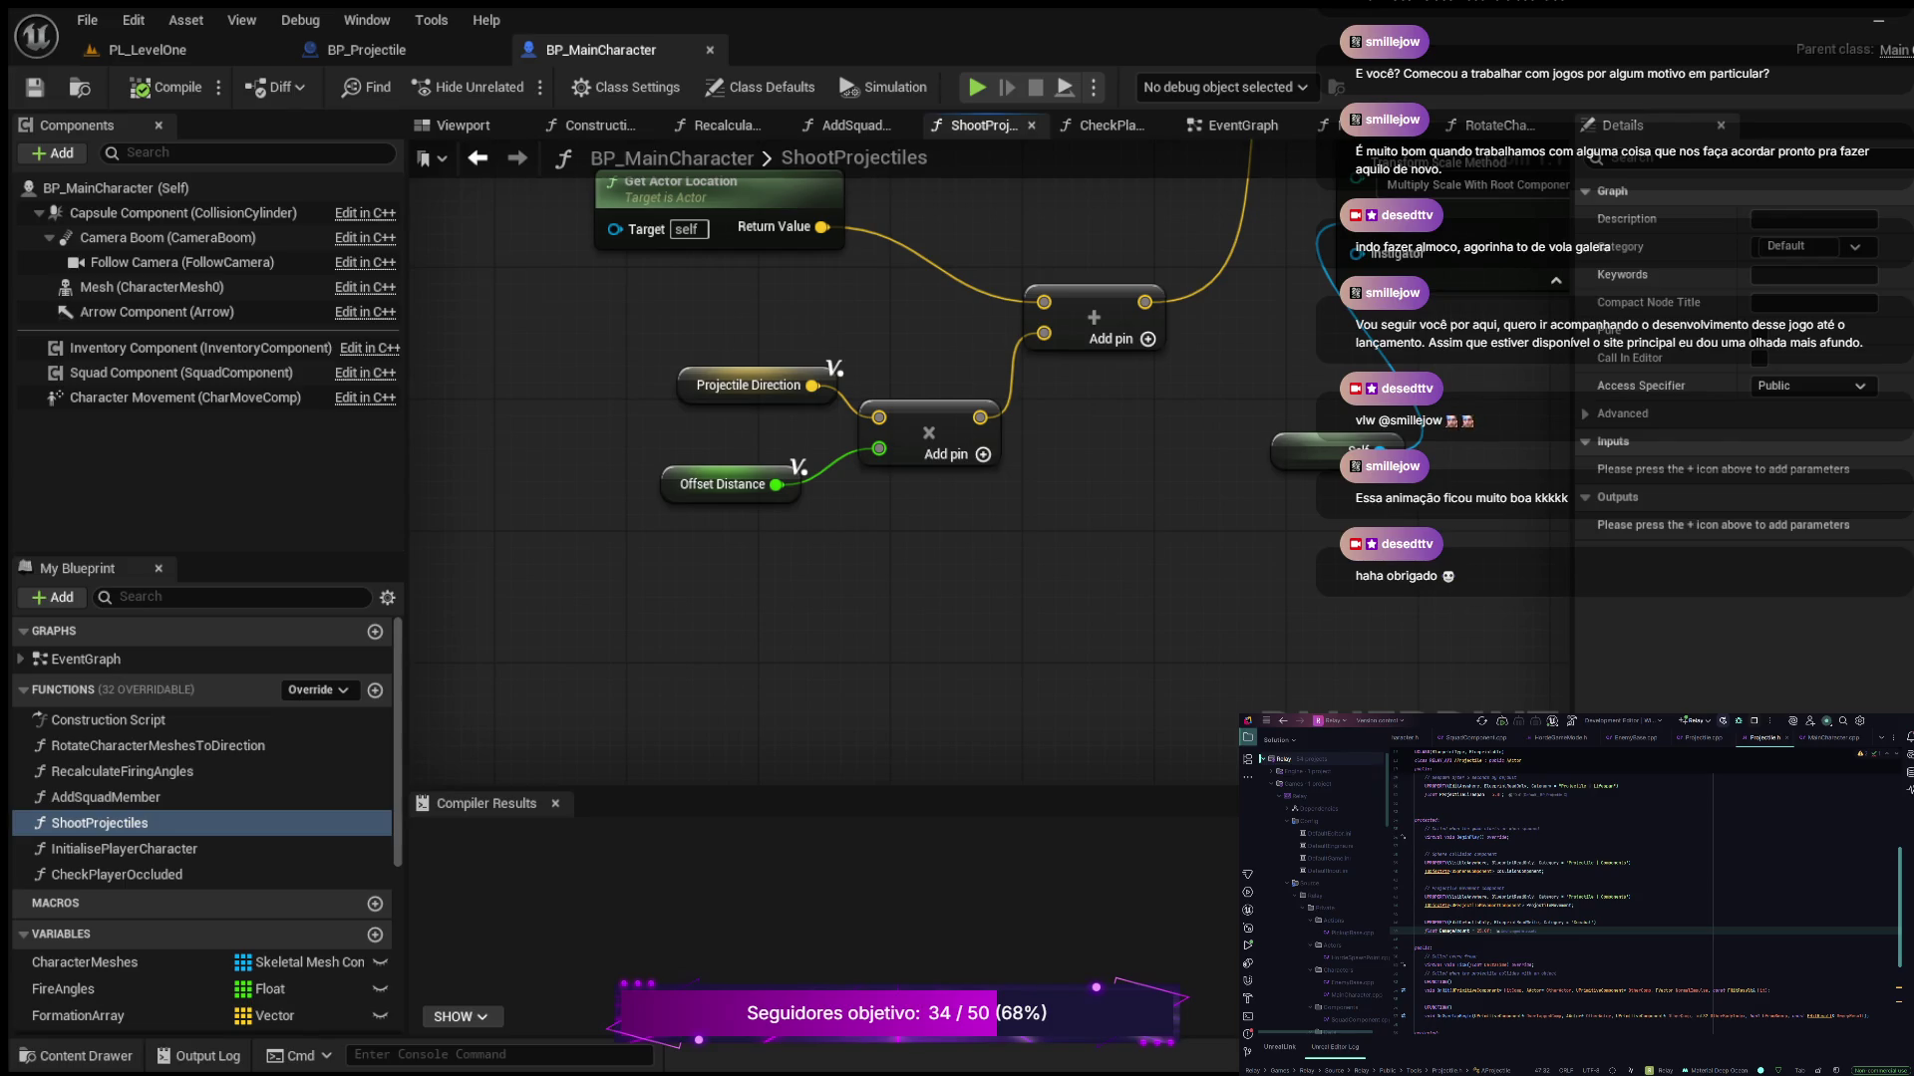
mouse_move(1456, 628)
left_mouse_down()
mouse_move(559, 628)
mouse_move(560, 847)
mouse_move(697, 648)
left_mouse_up()
mouse_move(996, 414)
left_mouse_down()
mouse_move(978, 645)
mouse_move(880, 655)
left_mouse_up()
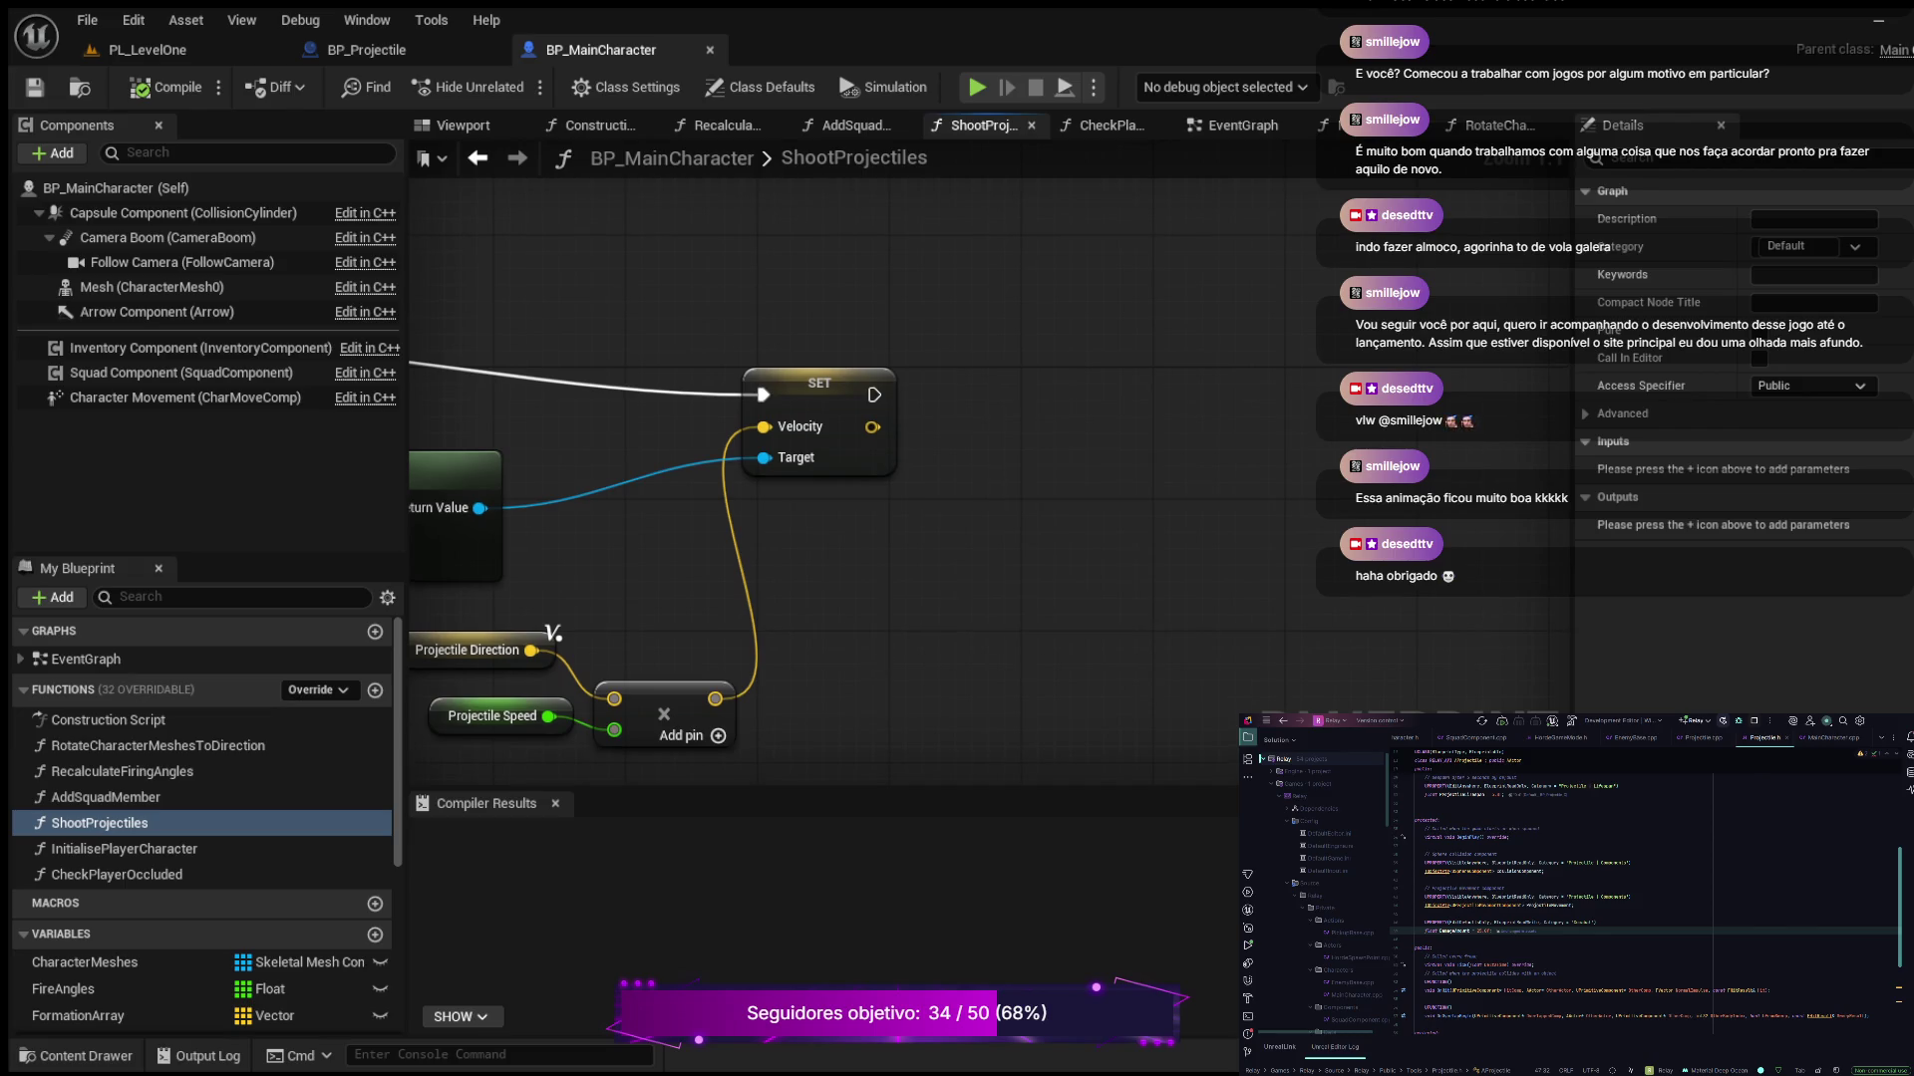
left_click_drag(697, 598, 1116, 631)
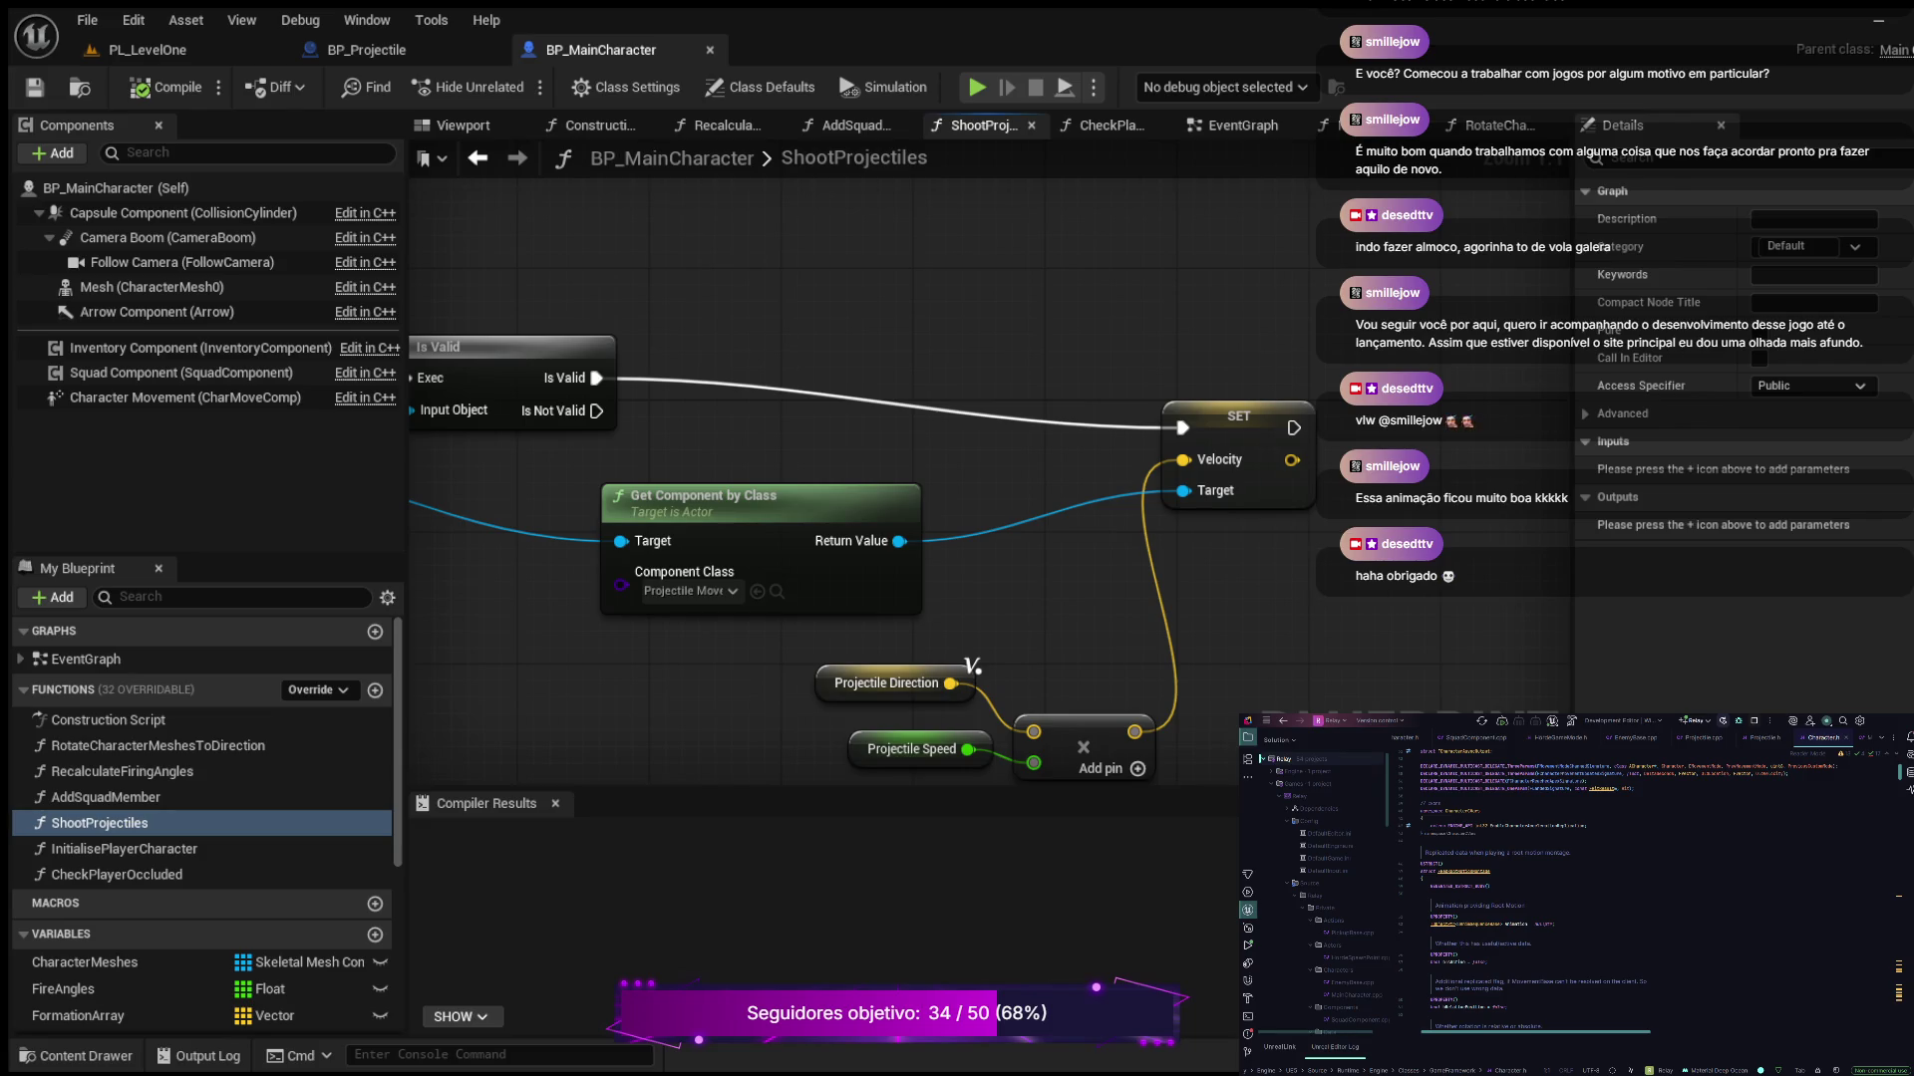
Switch to PL_LevelOne, briefly show the Content Drawer, and start Play In Editor with Alt+P
left_click(148, 50)
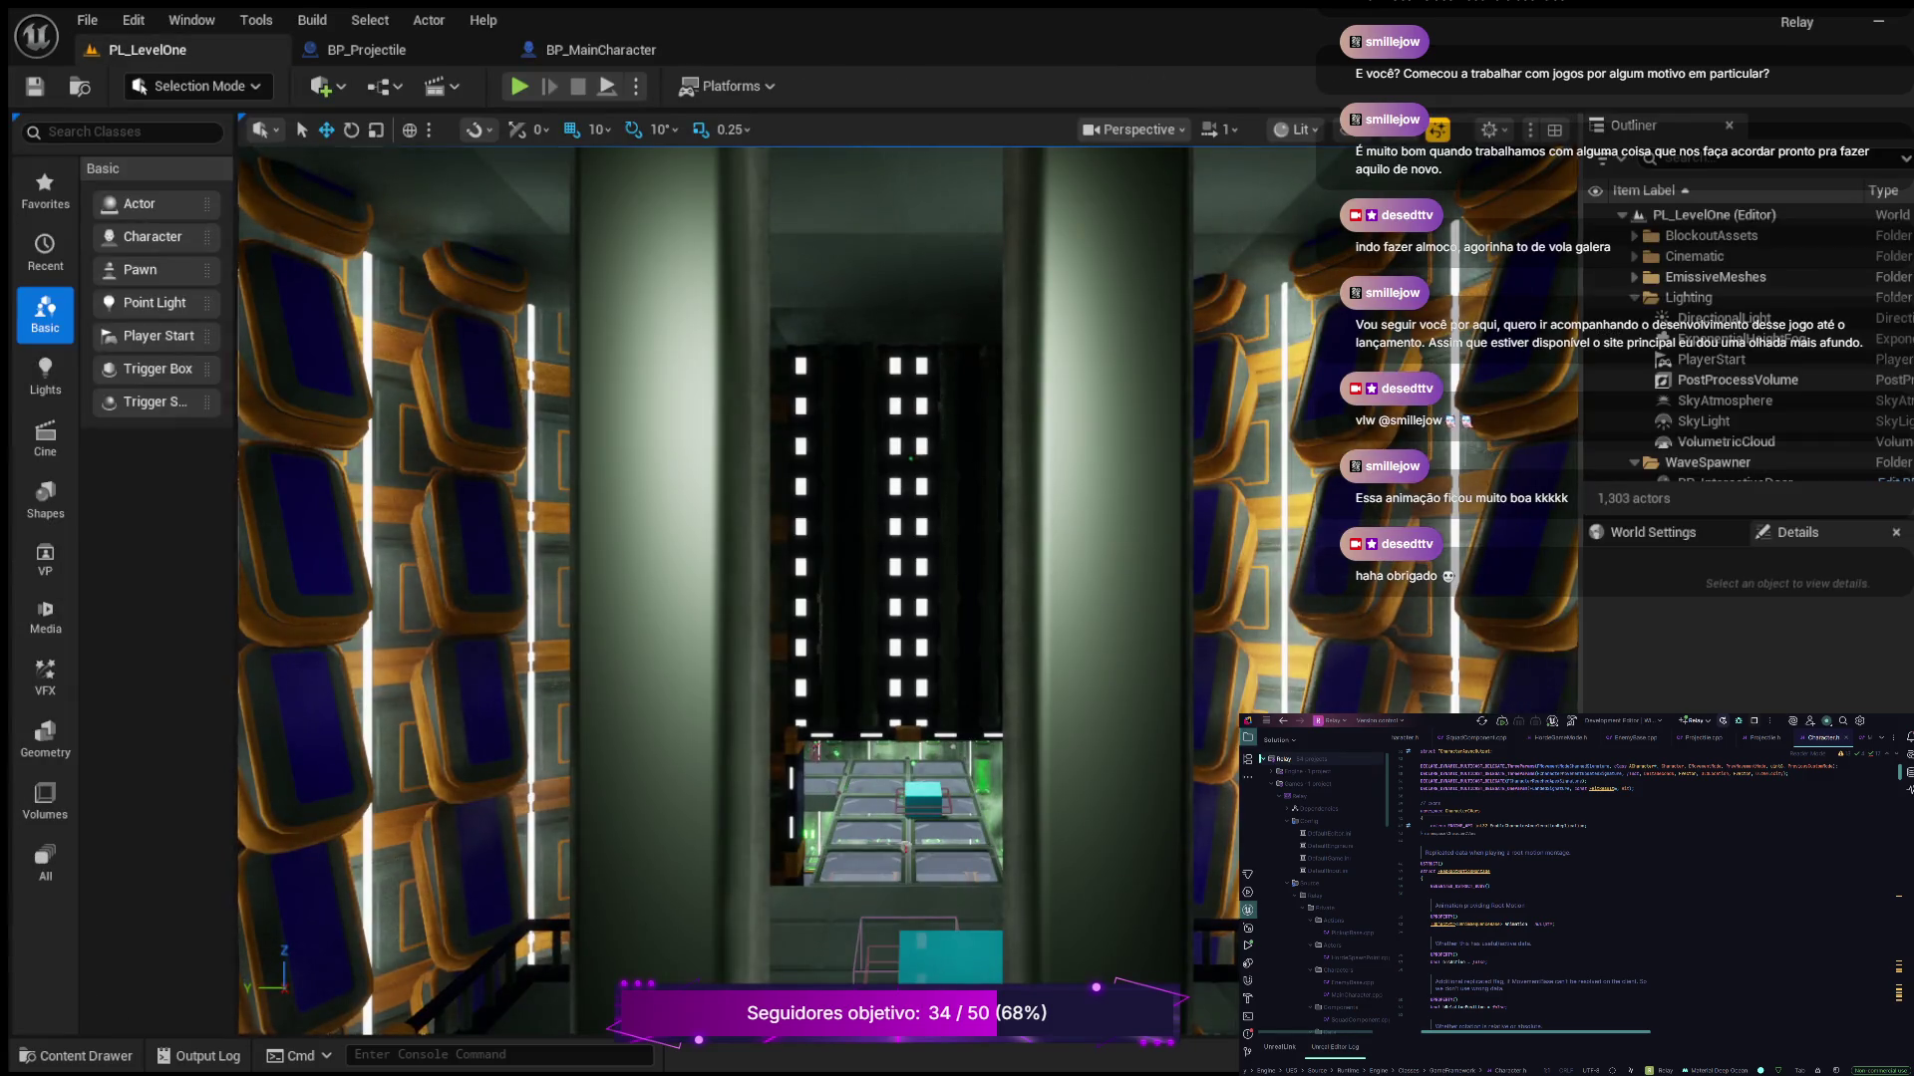
key("ctrl+space")
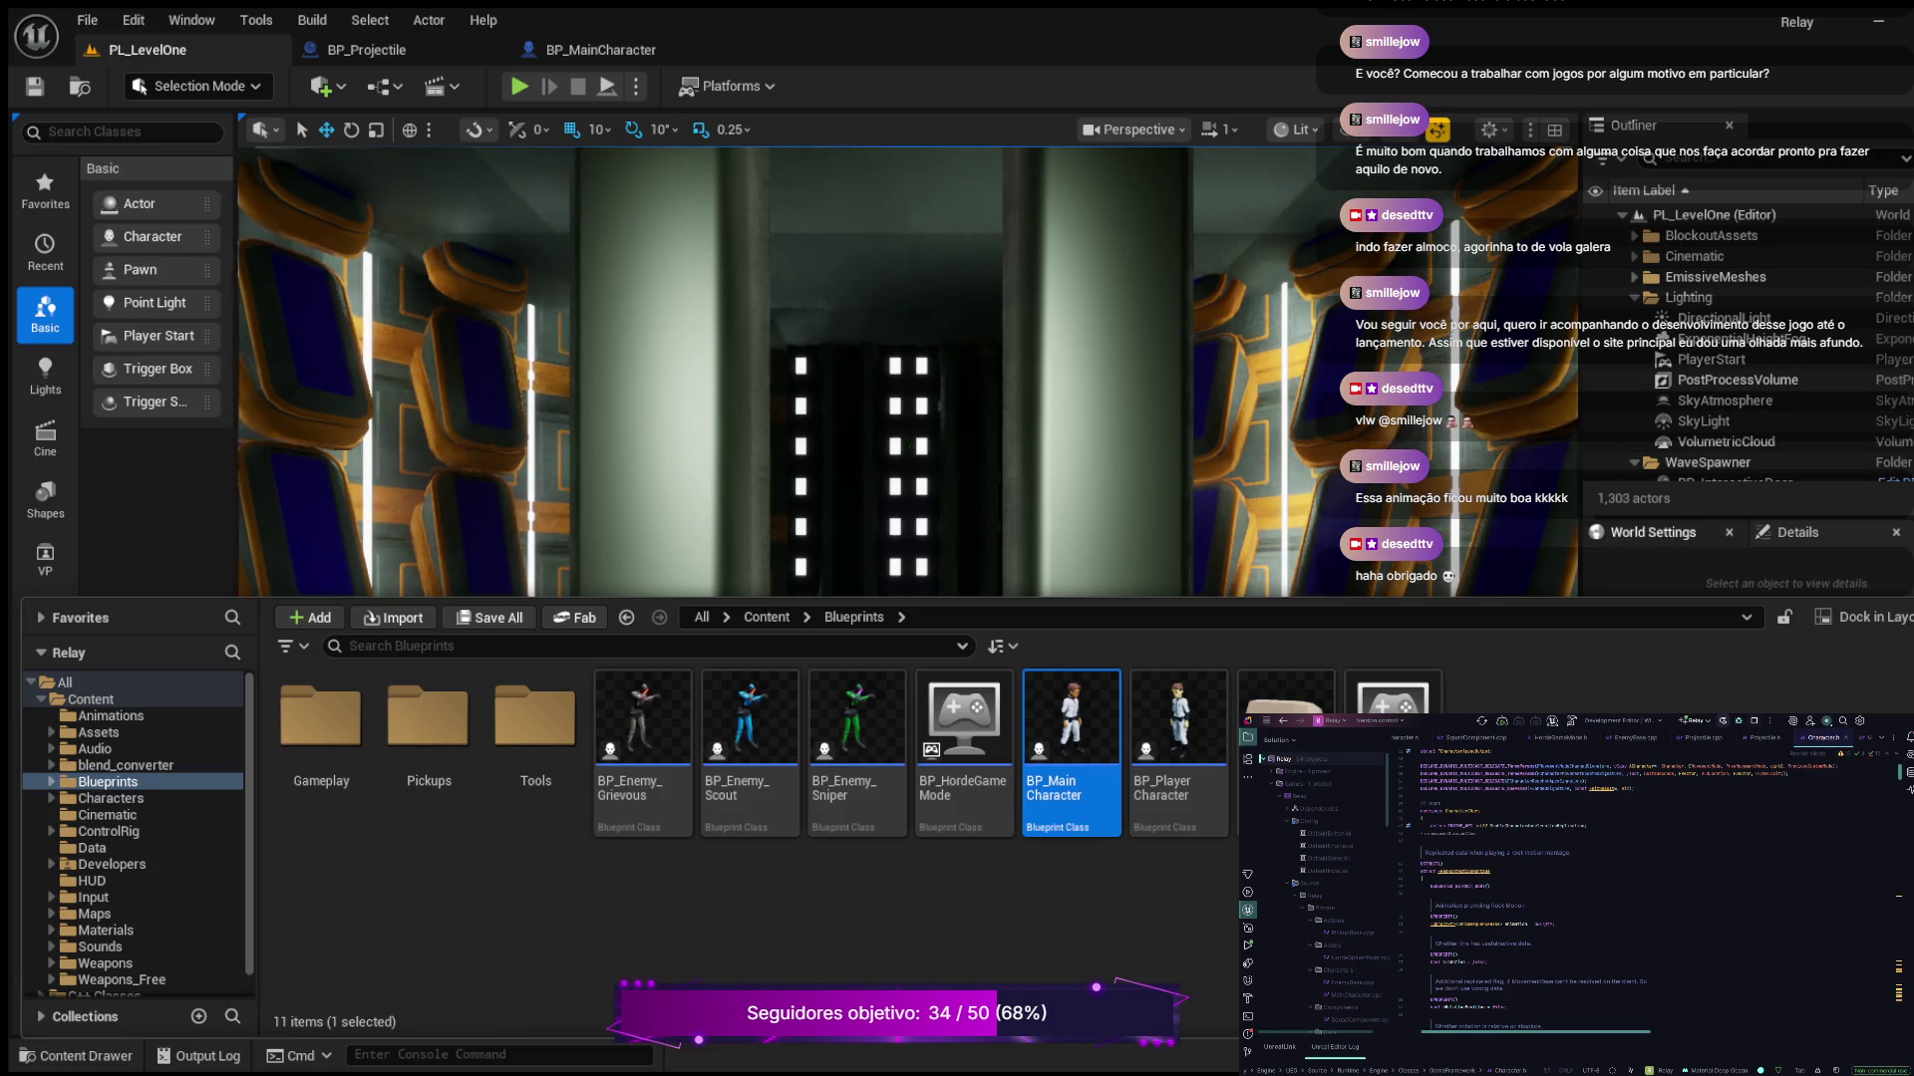
key("ctrl+space")
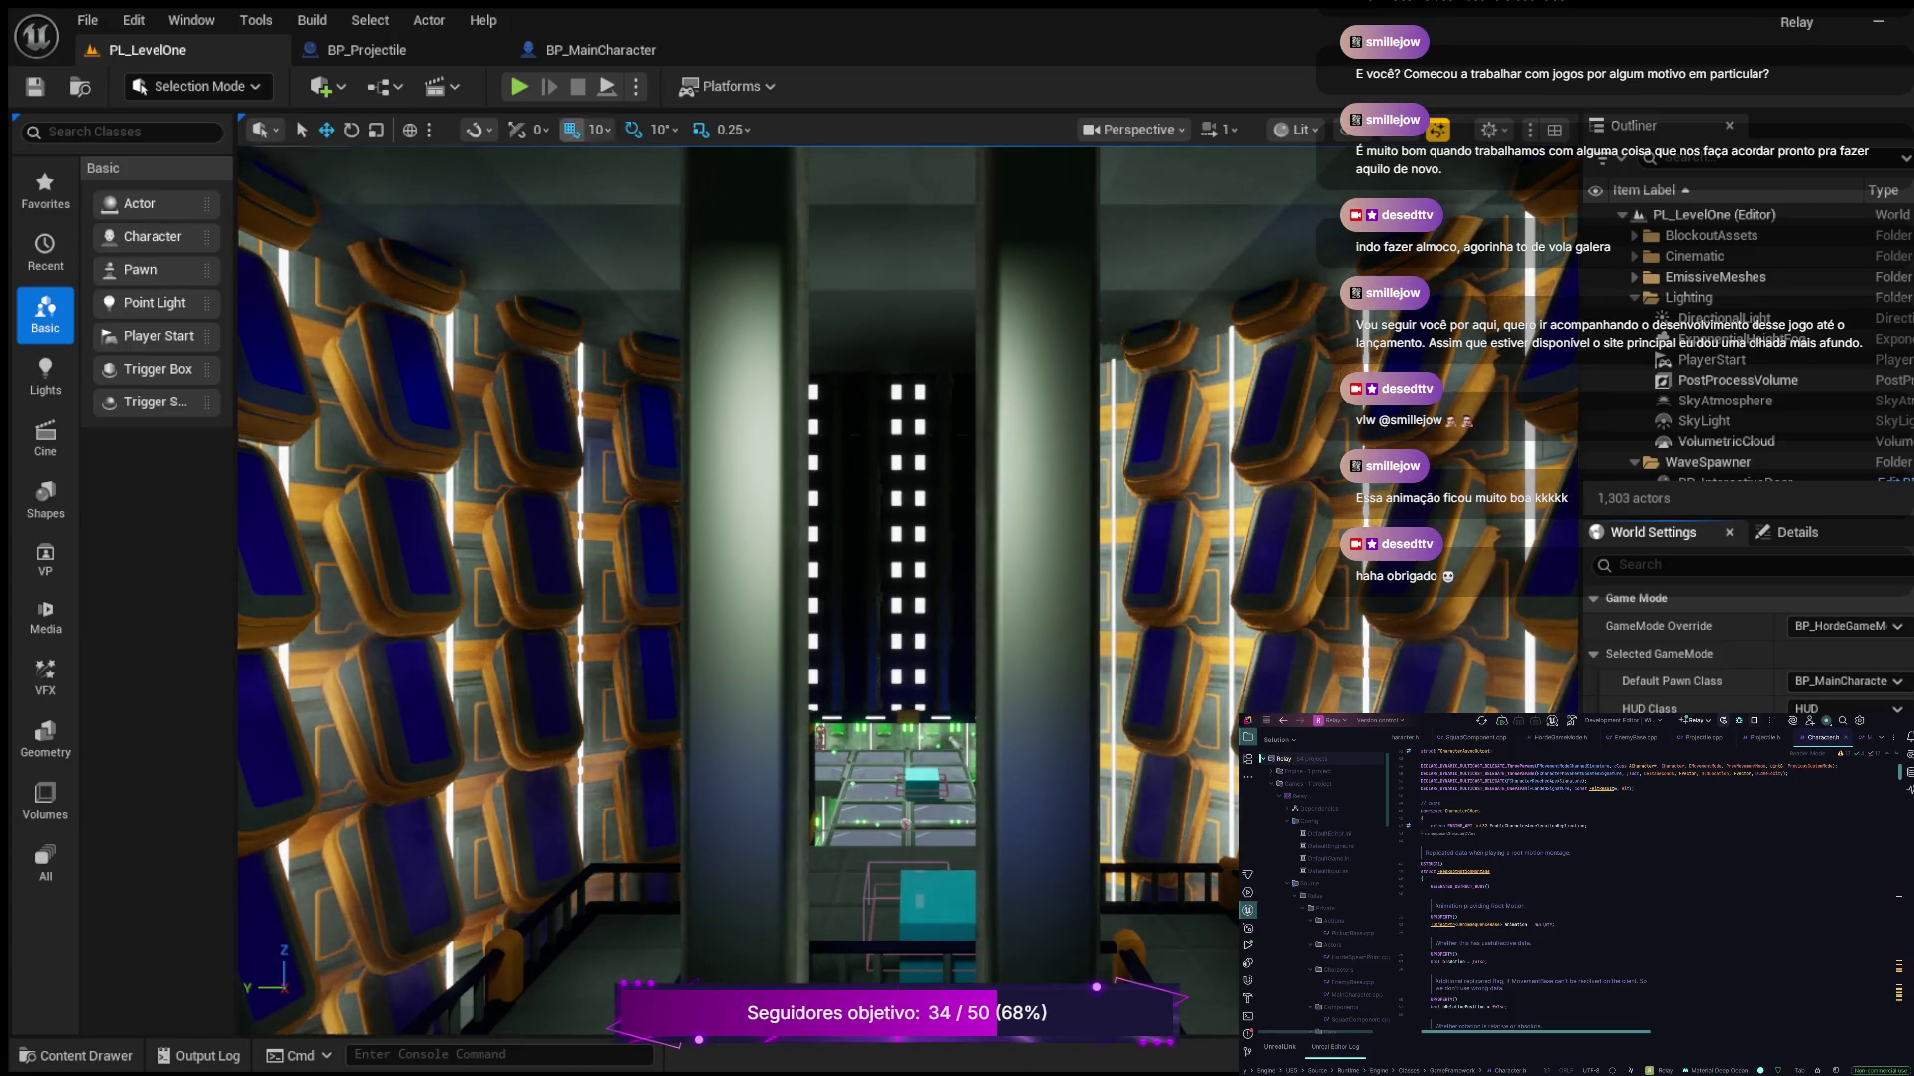
key("alt+p")
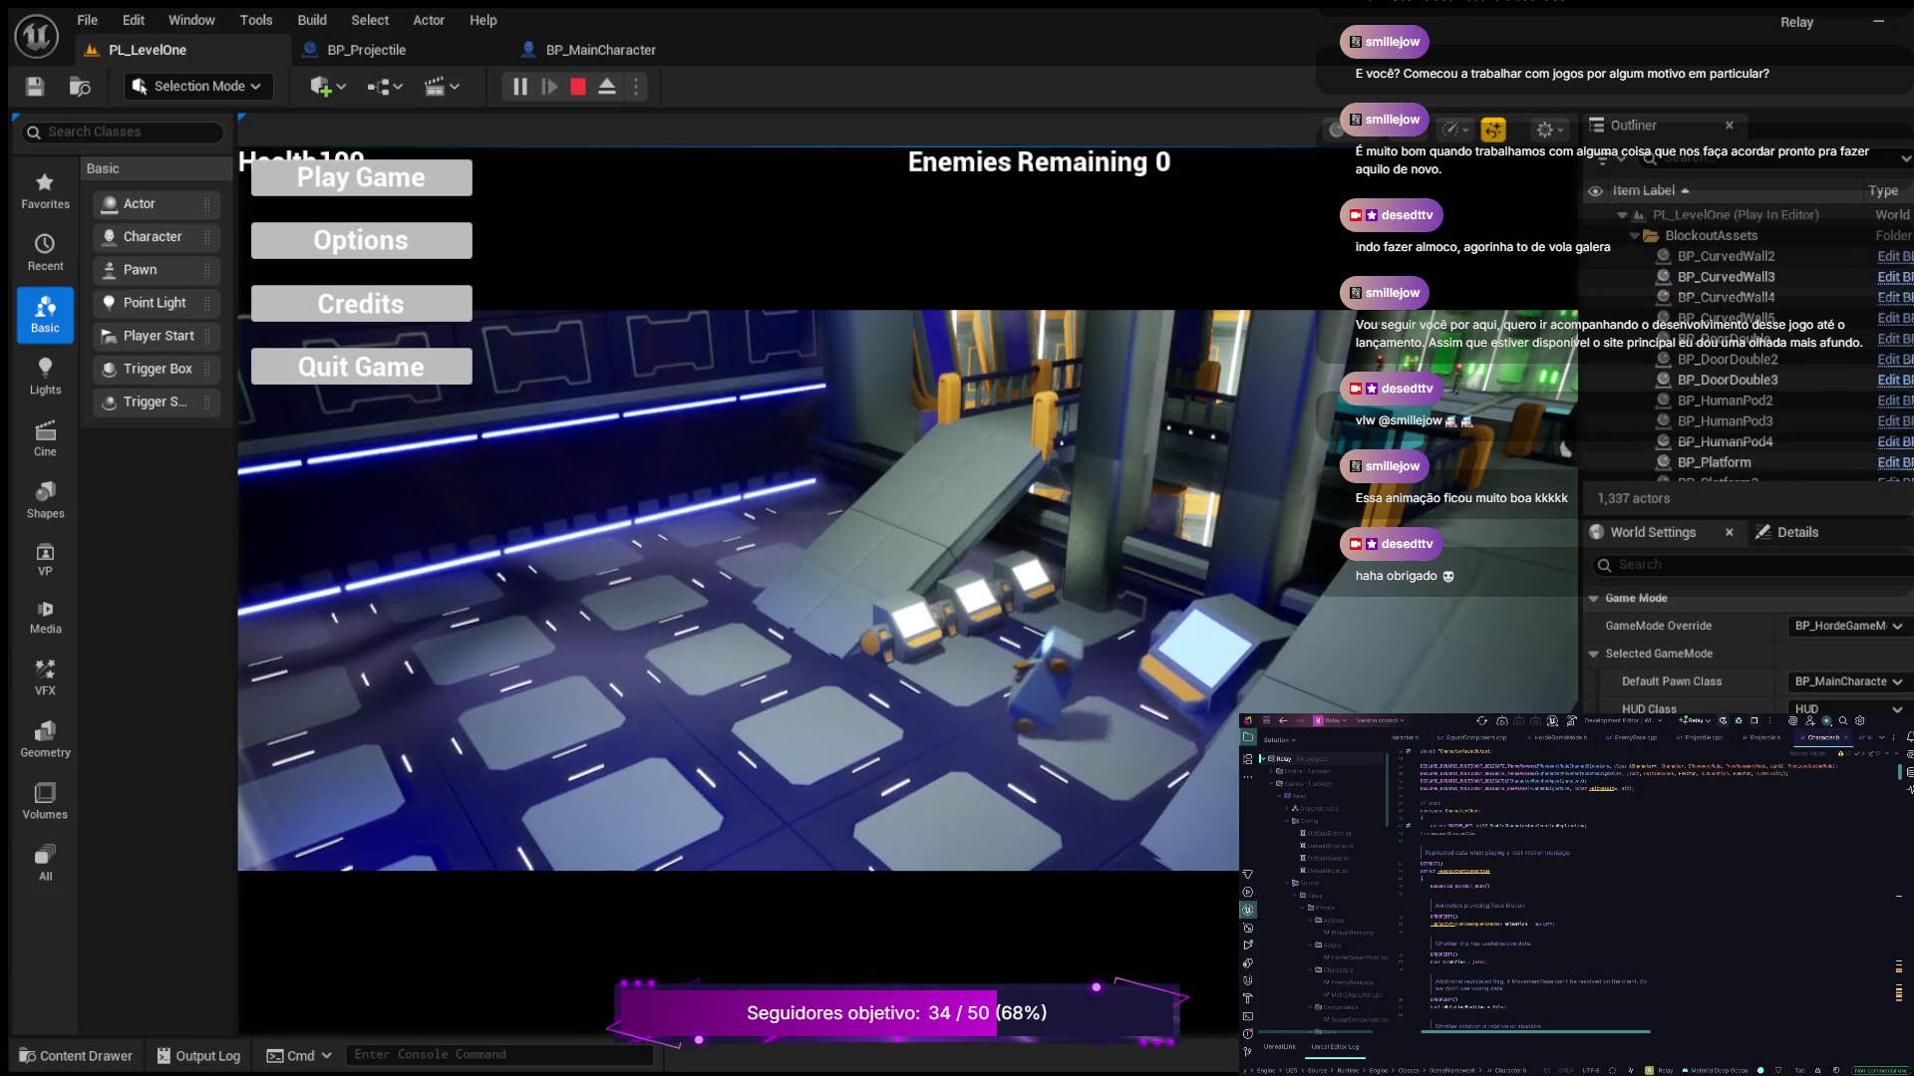
Play PL_LevelOne up the walkway, firing at pods to see the Hello print, until Game Over, then stop PIE
left_click(361, 178)
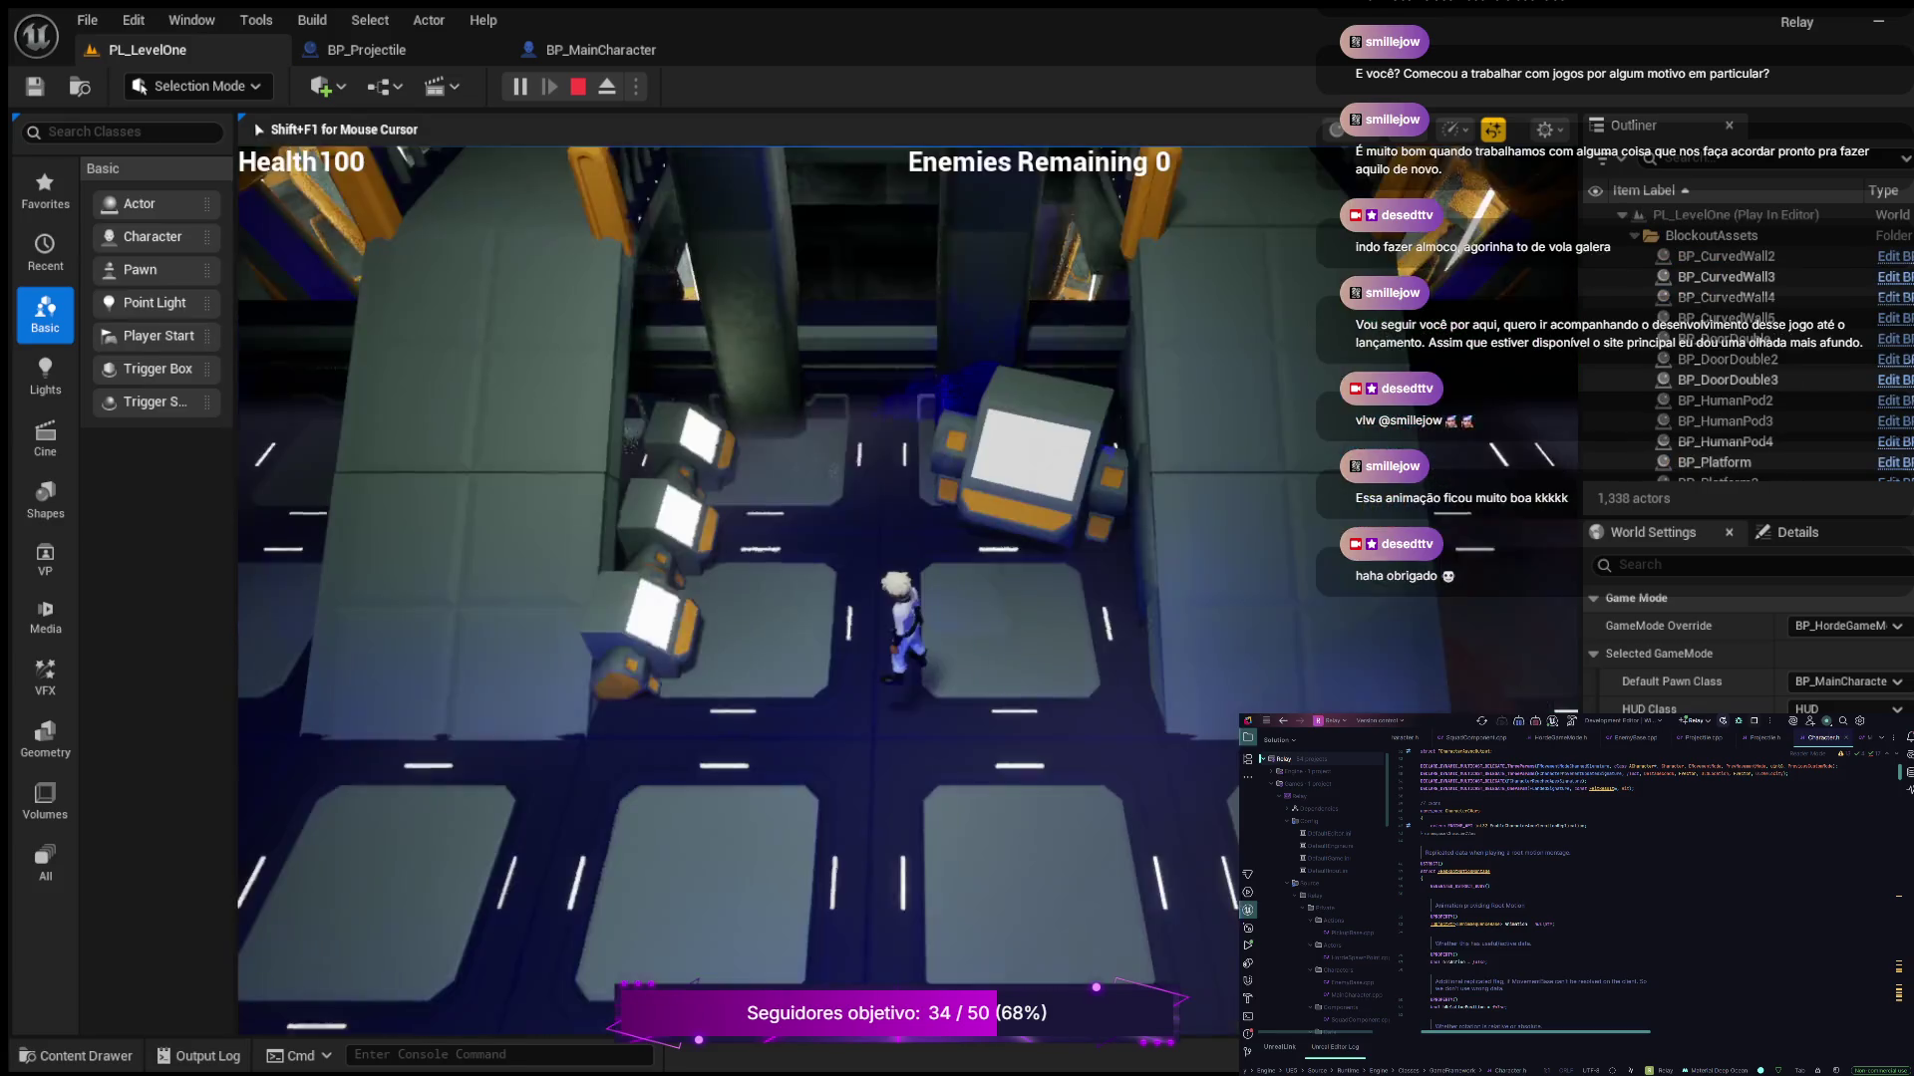
key("a")
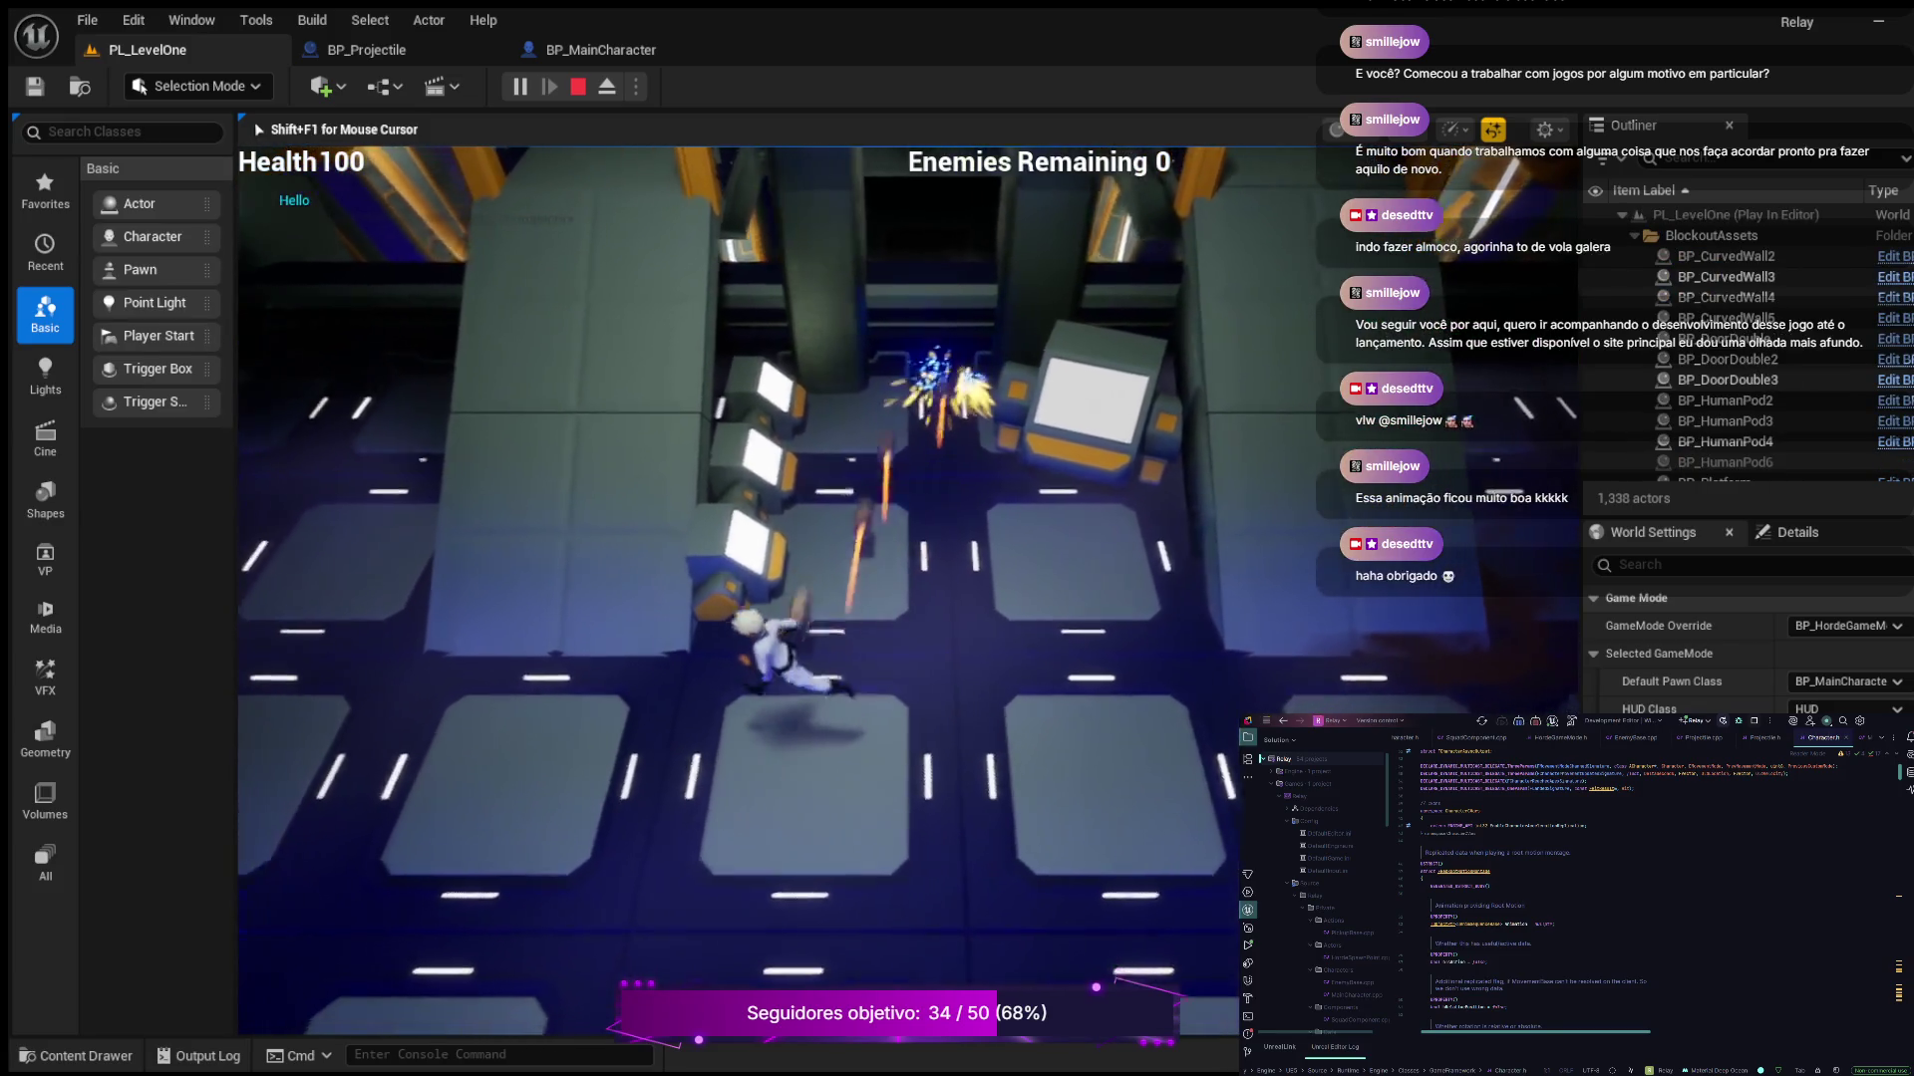
key("w")
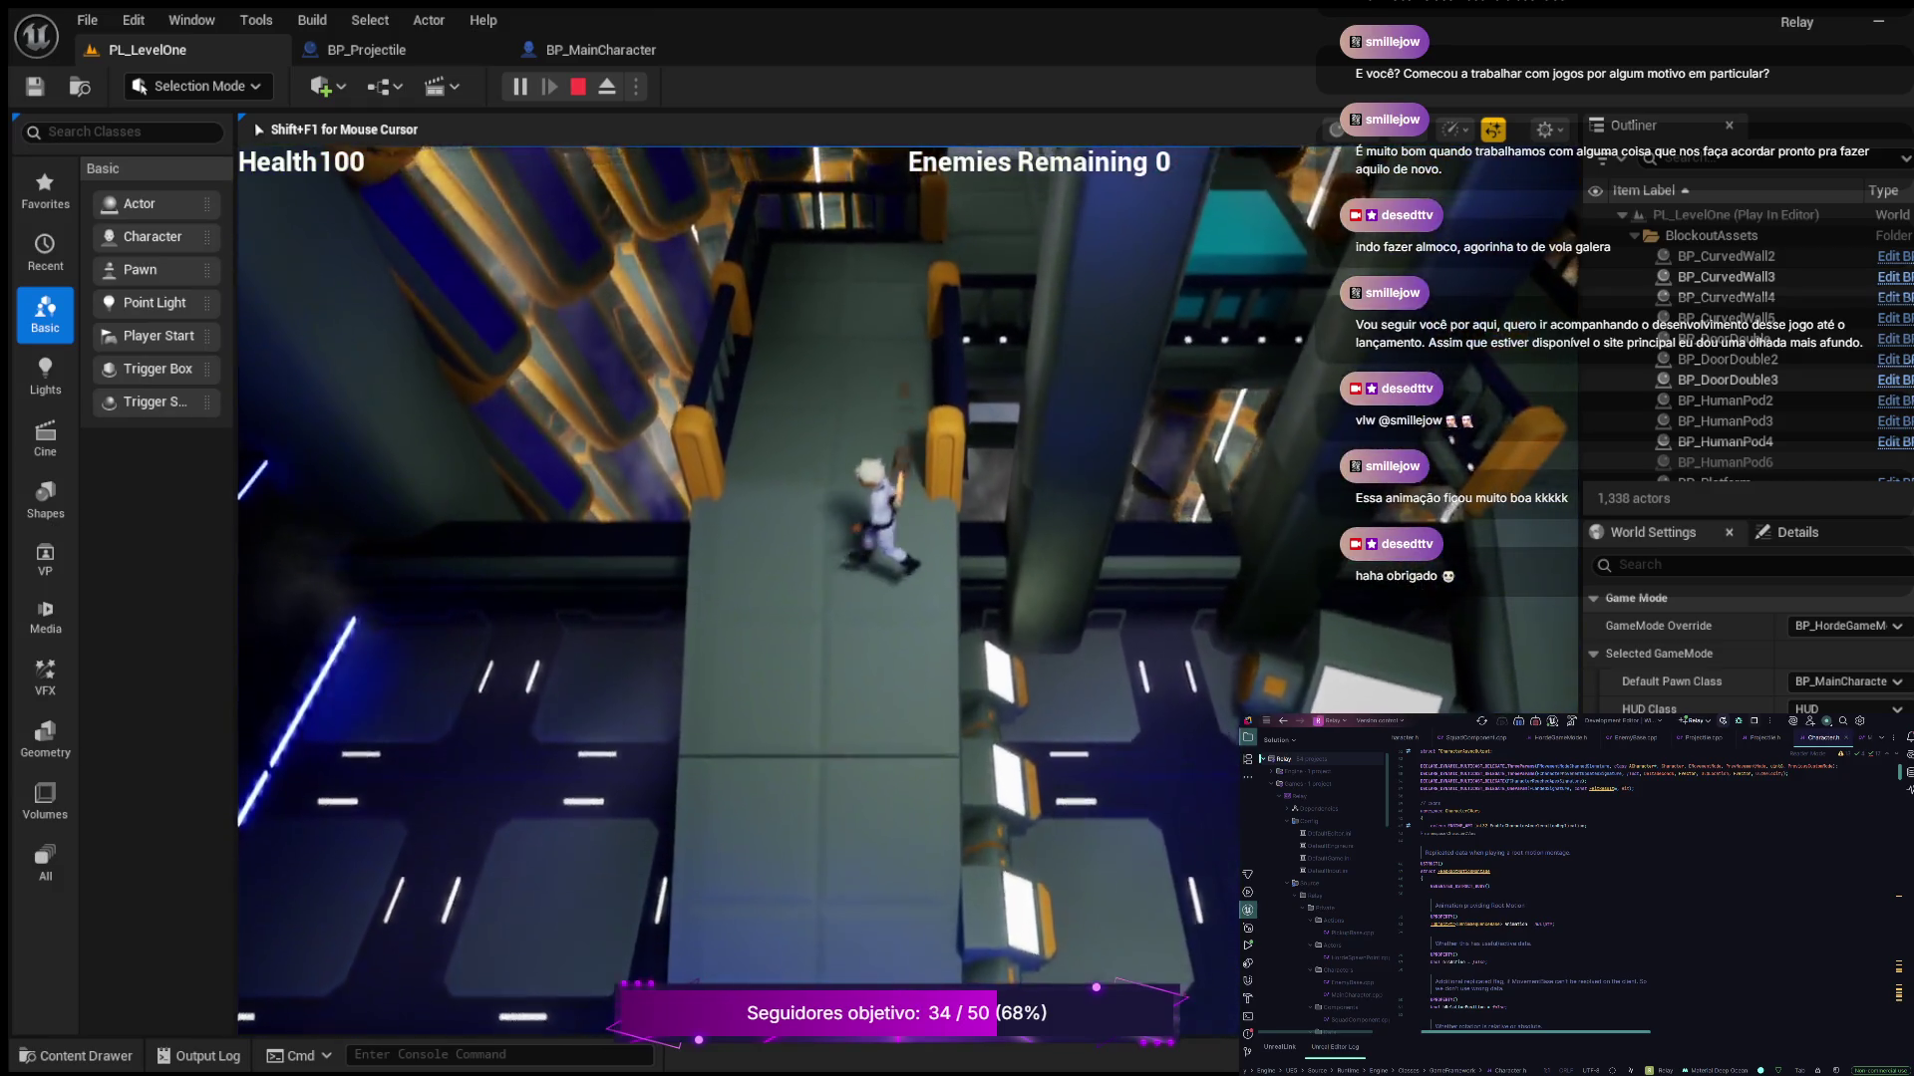
key("w")
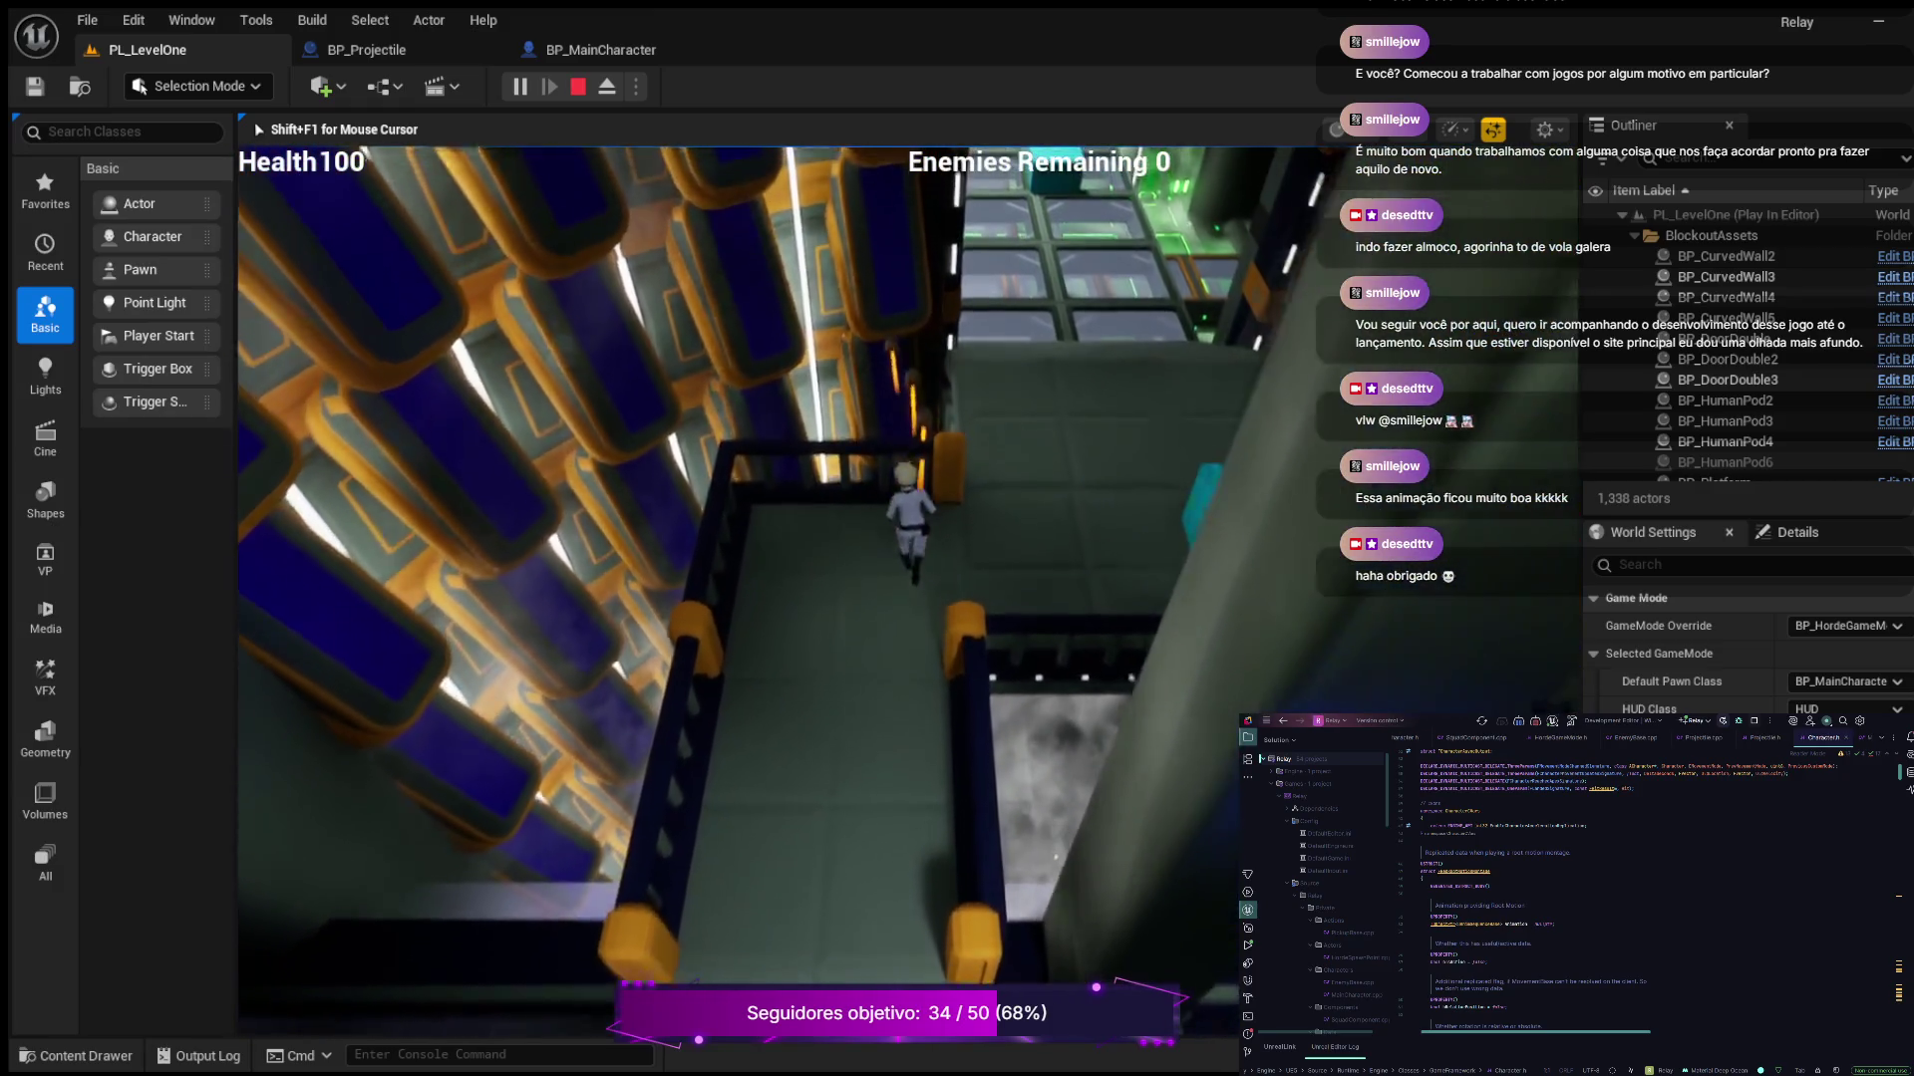
key("w")
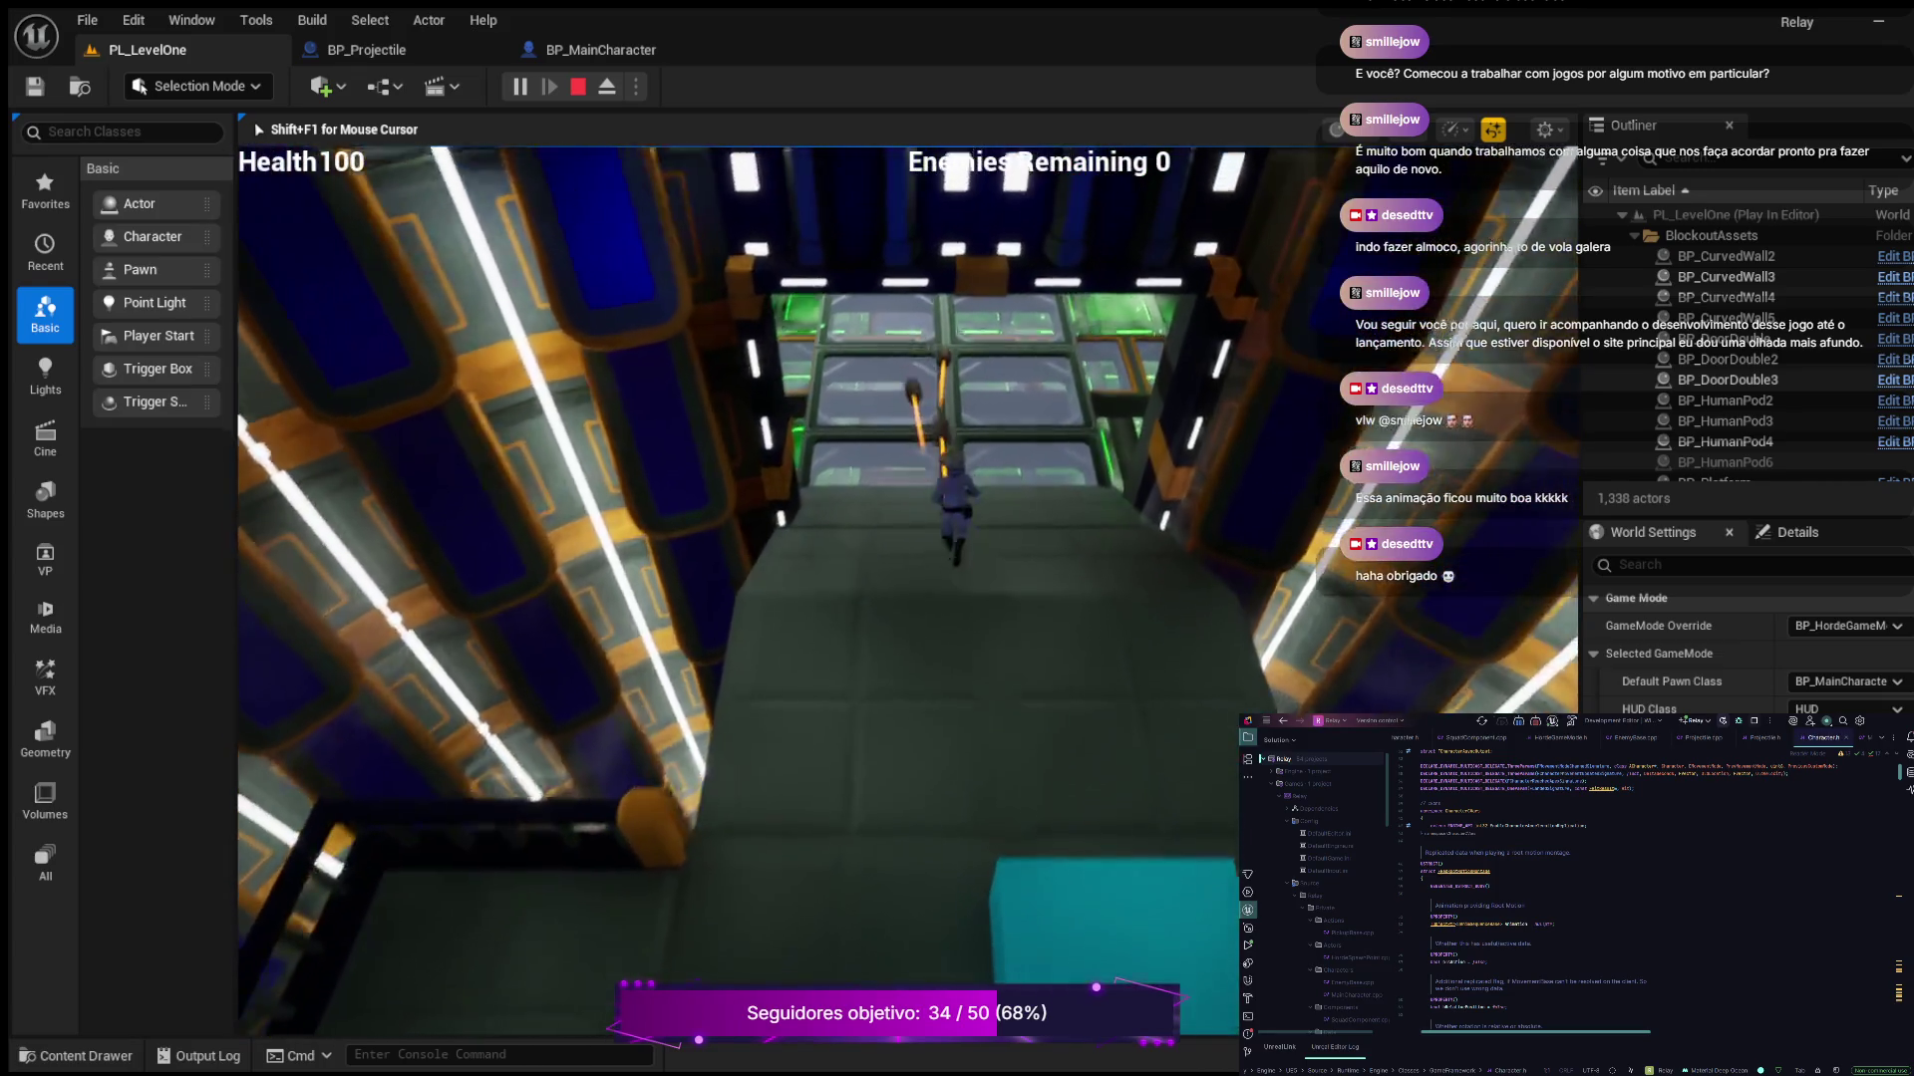
key("w")
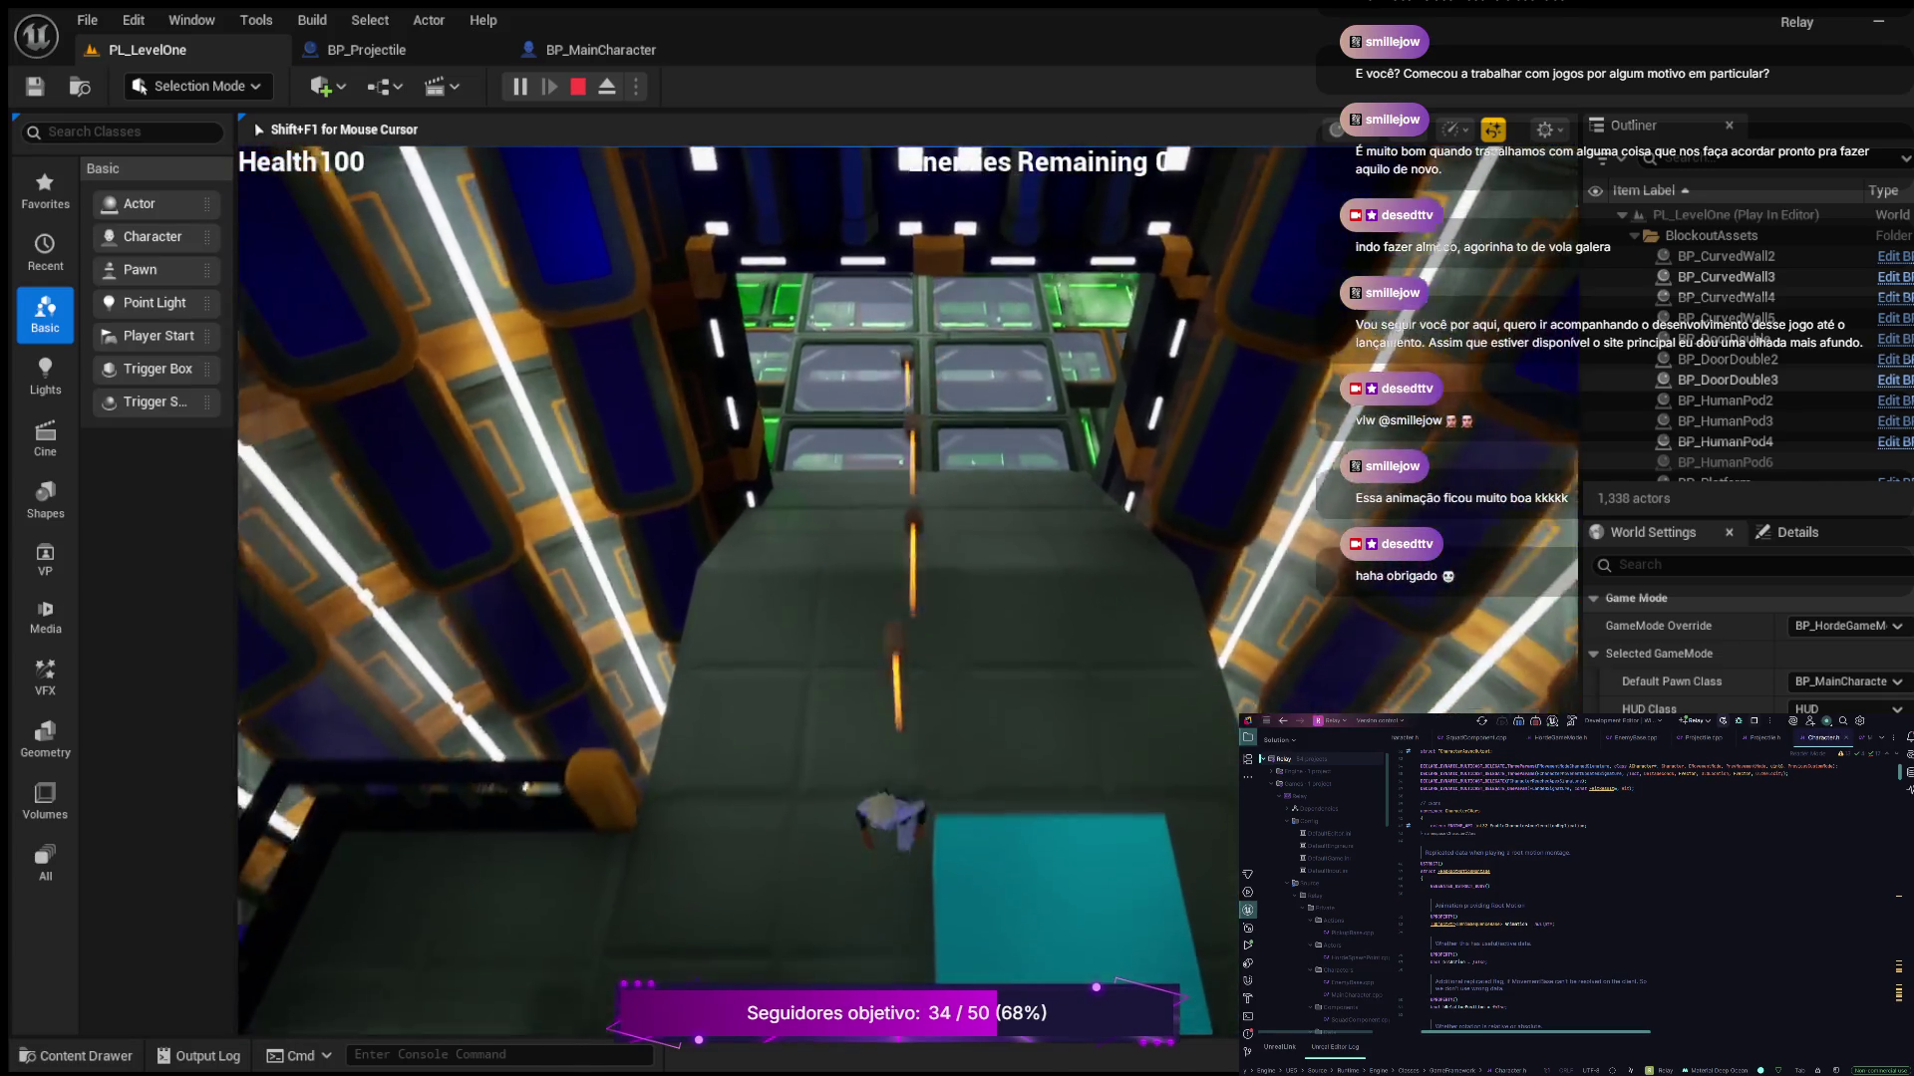
key("w")
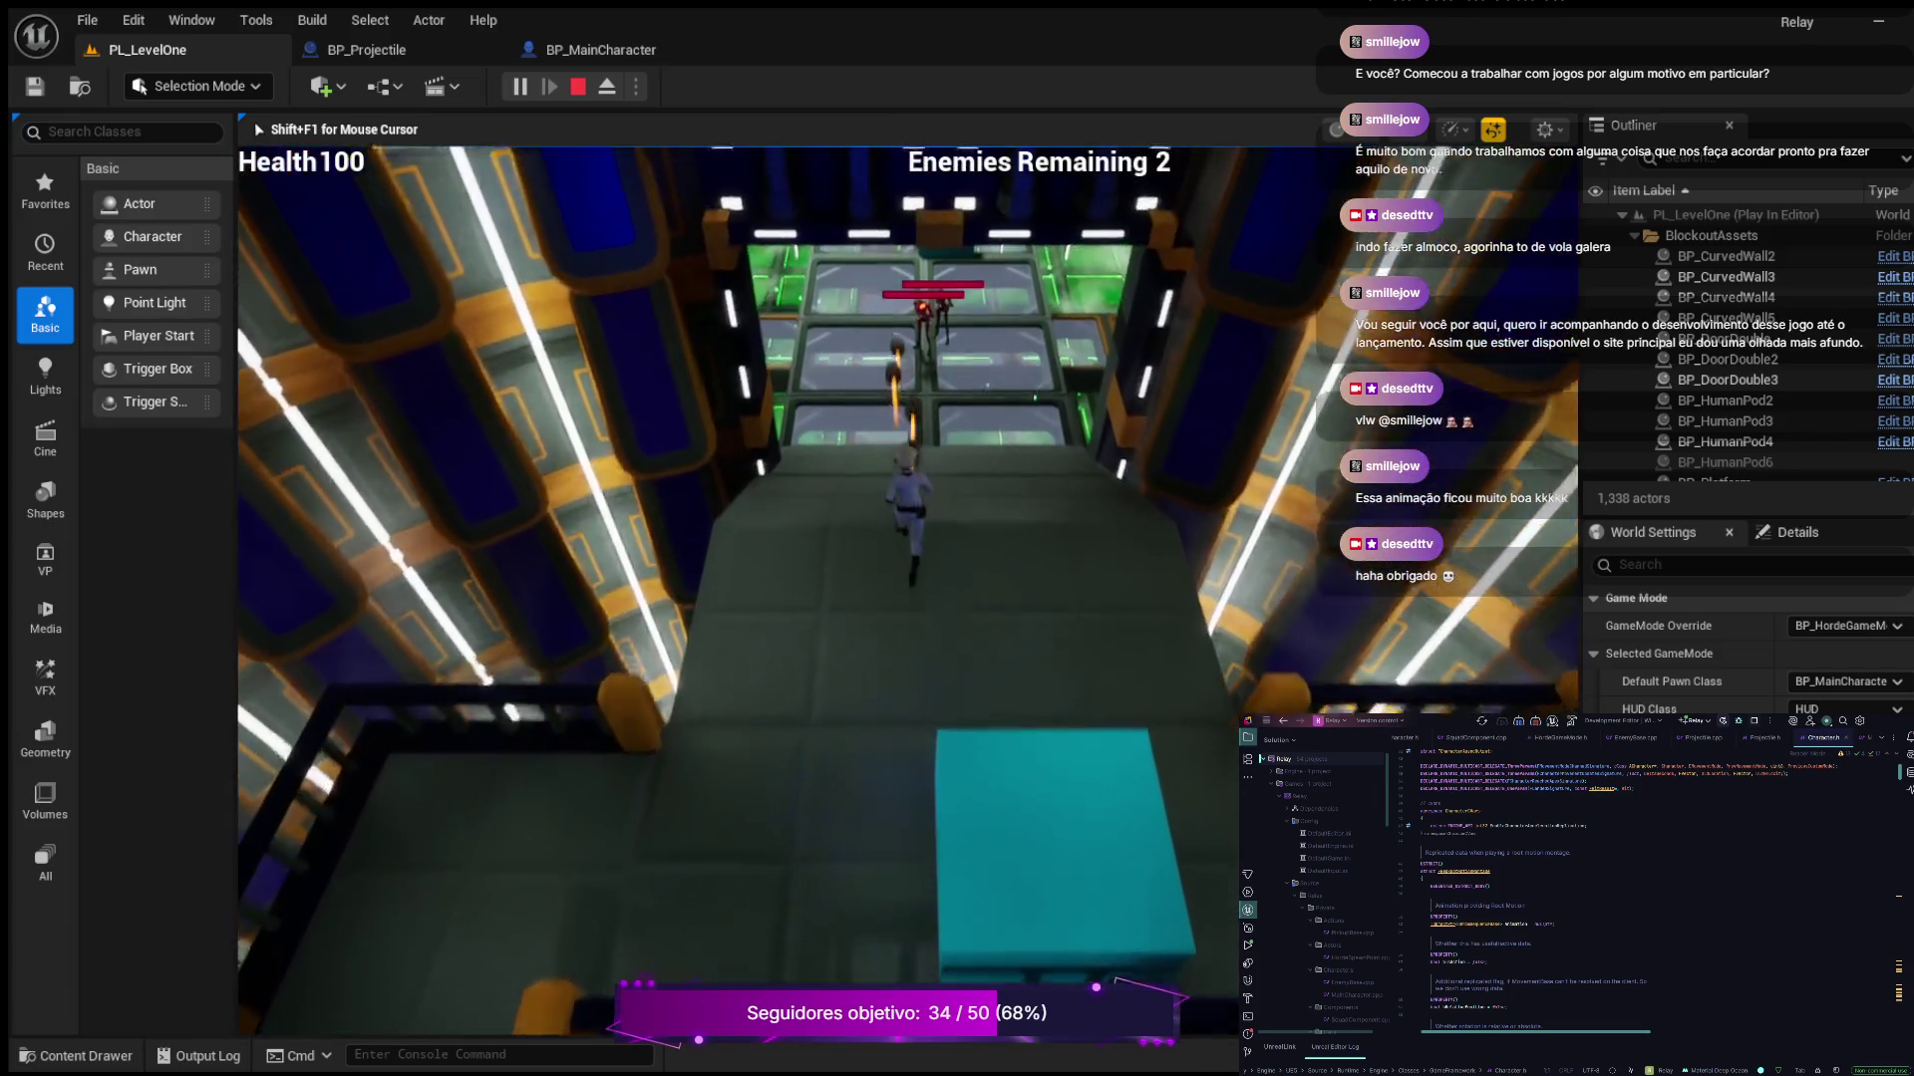
key("w")
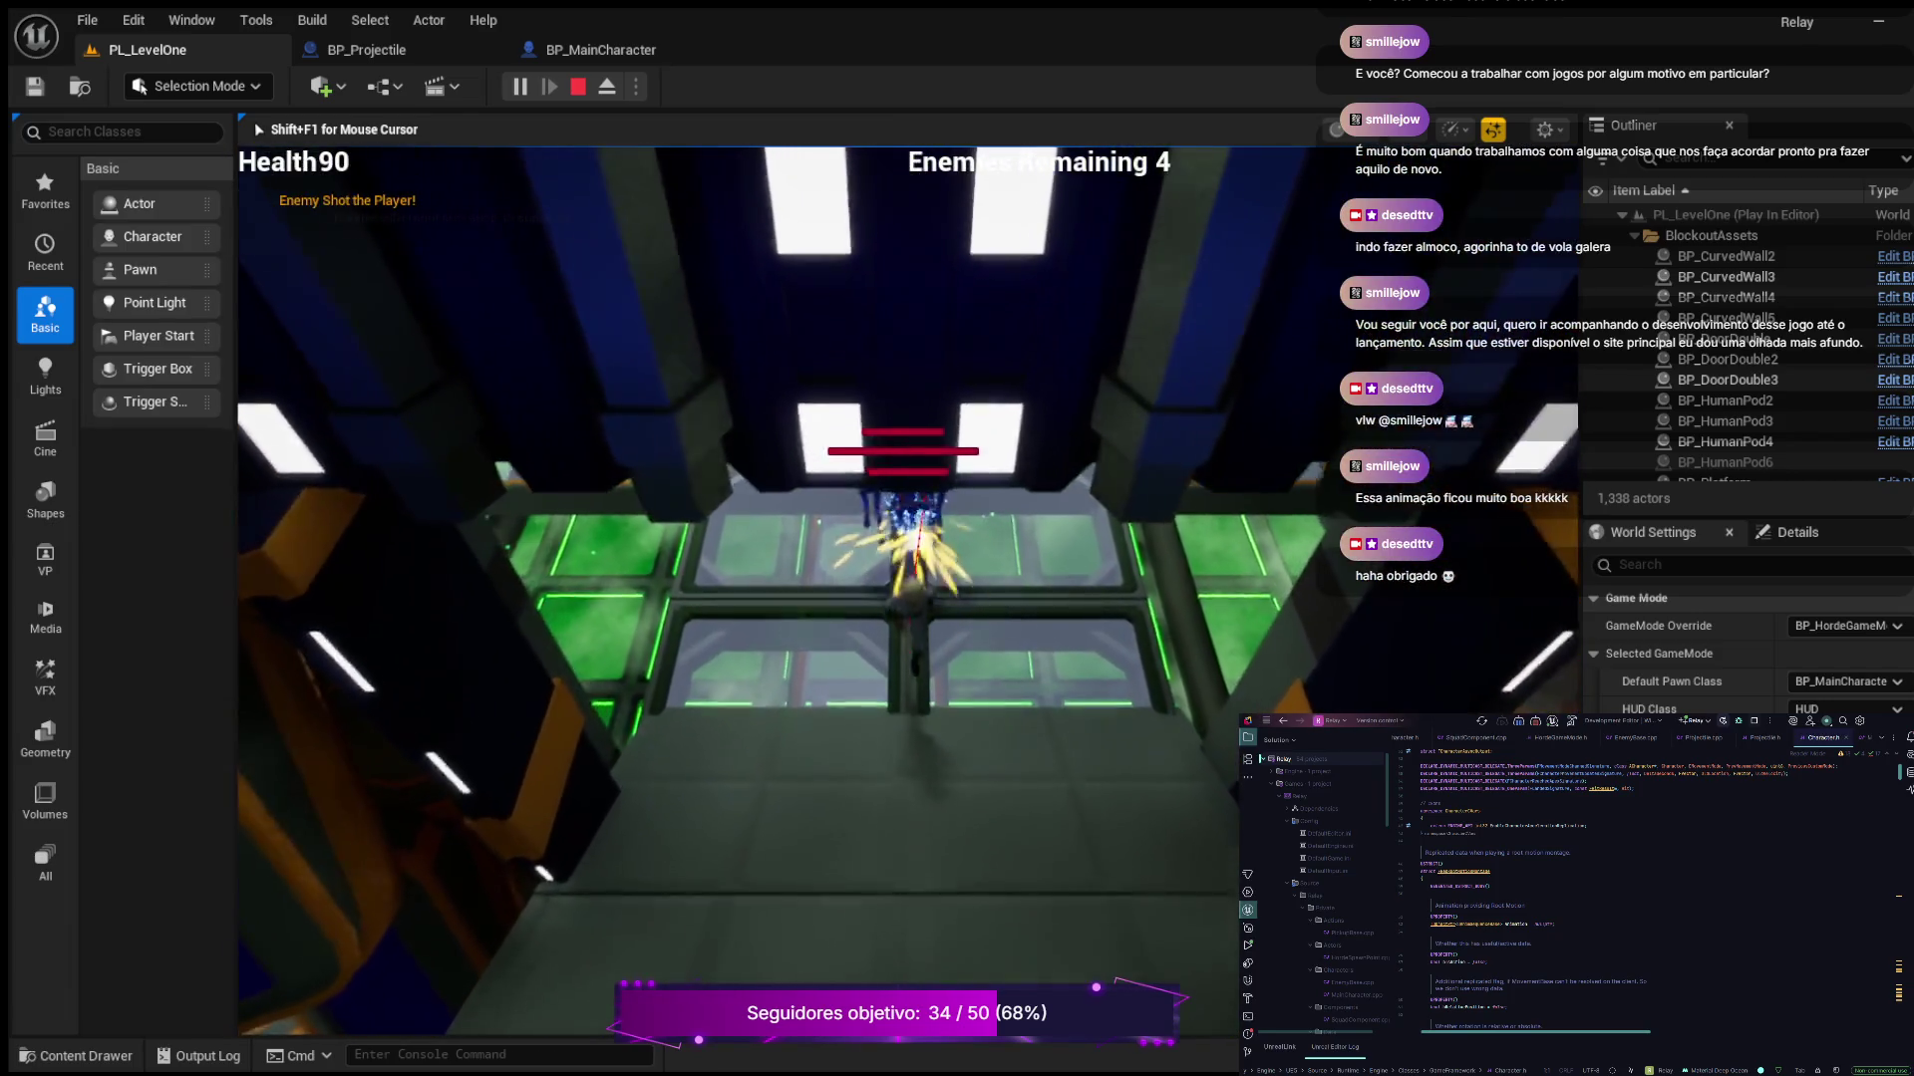
key("w")
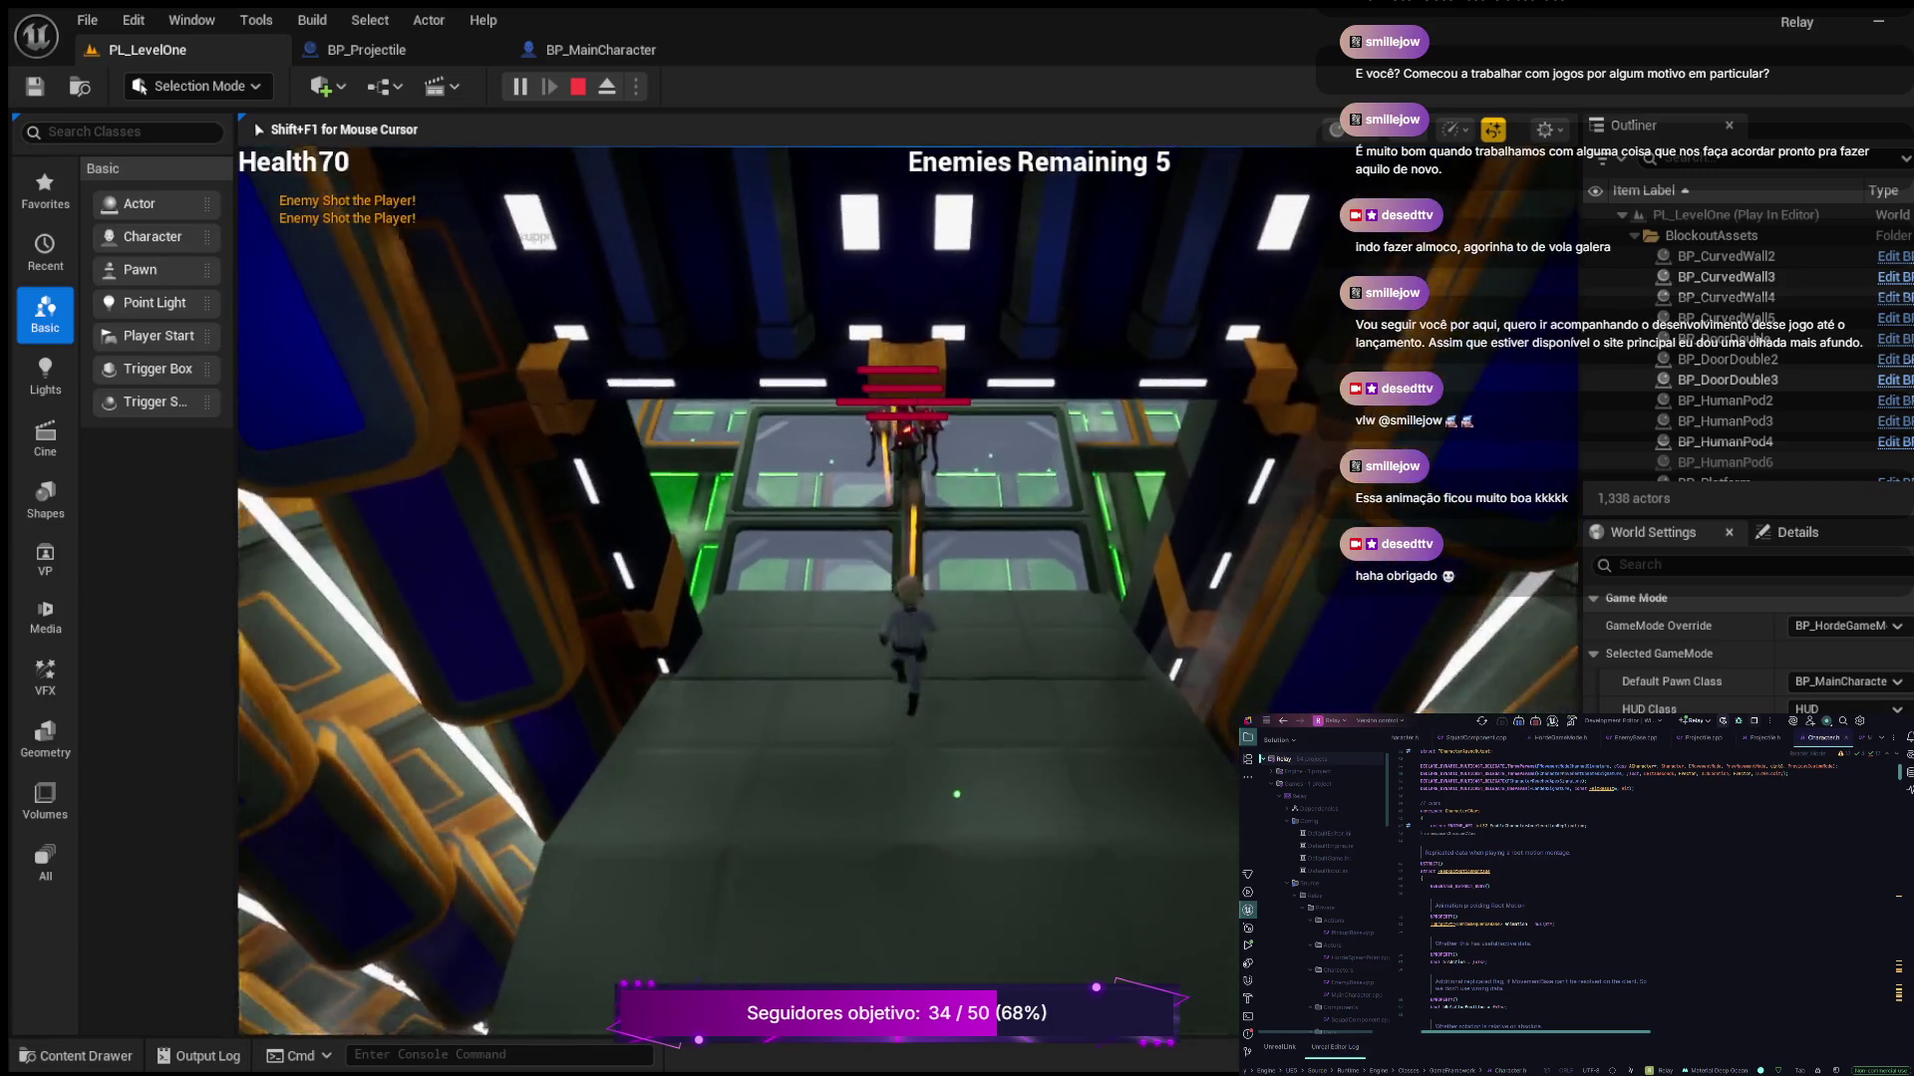
key("w")
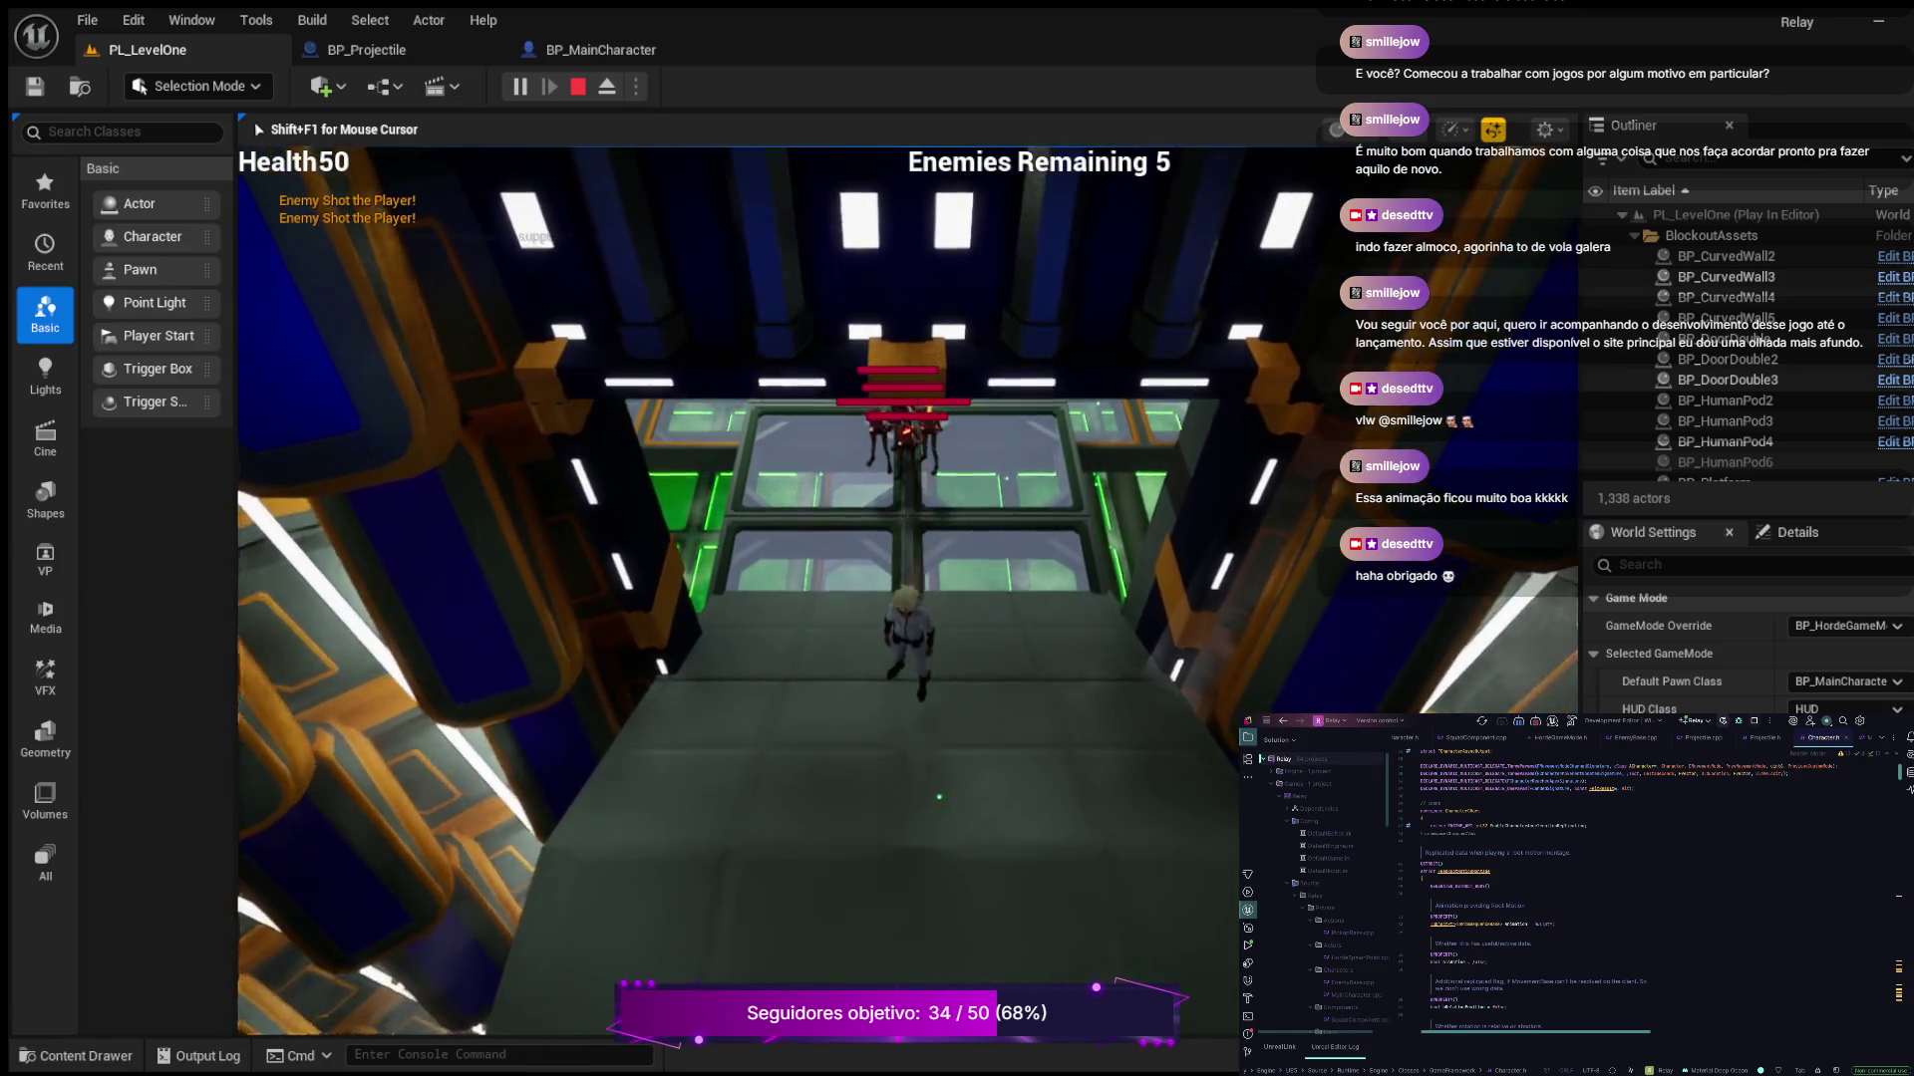
key("w")
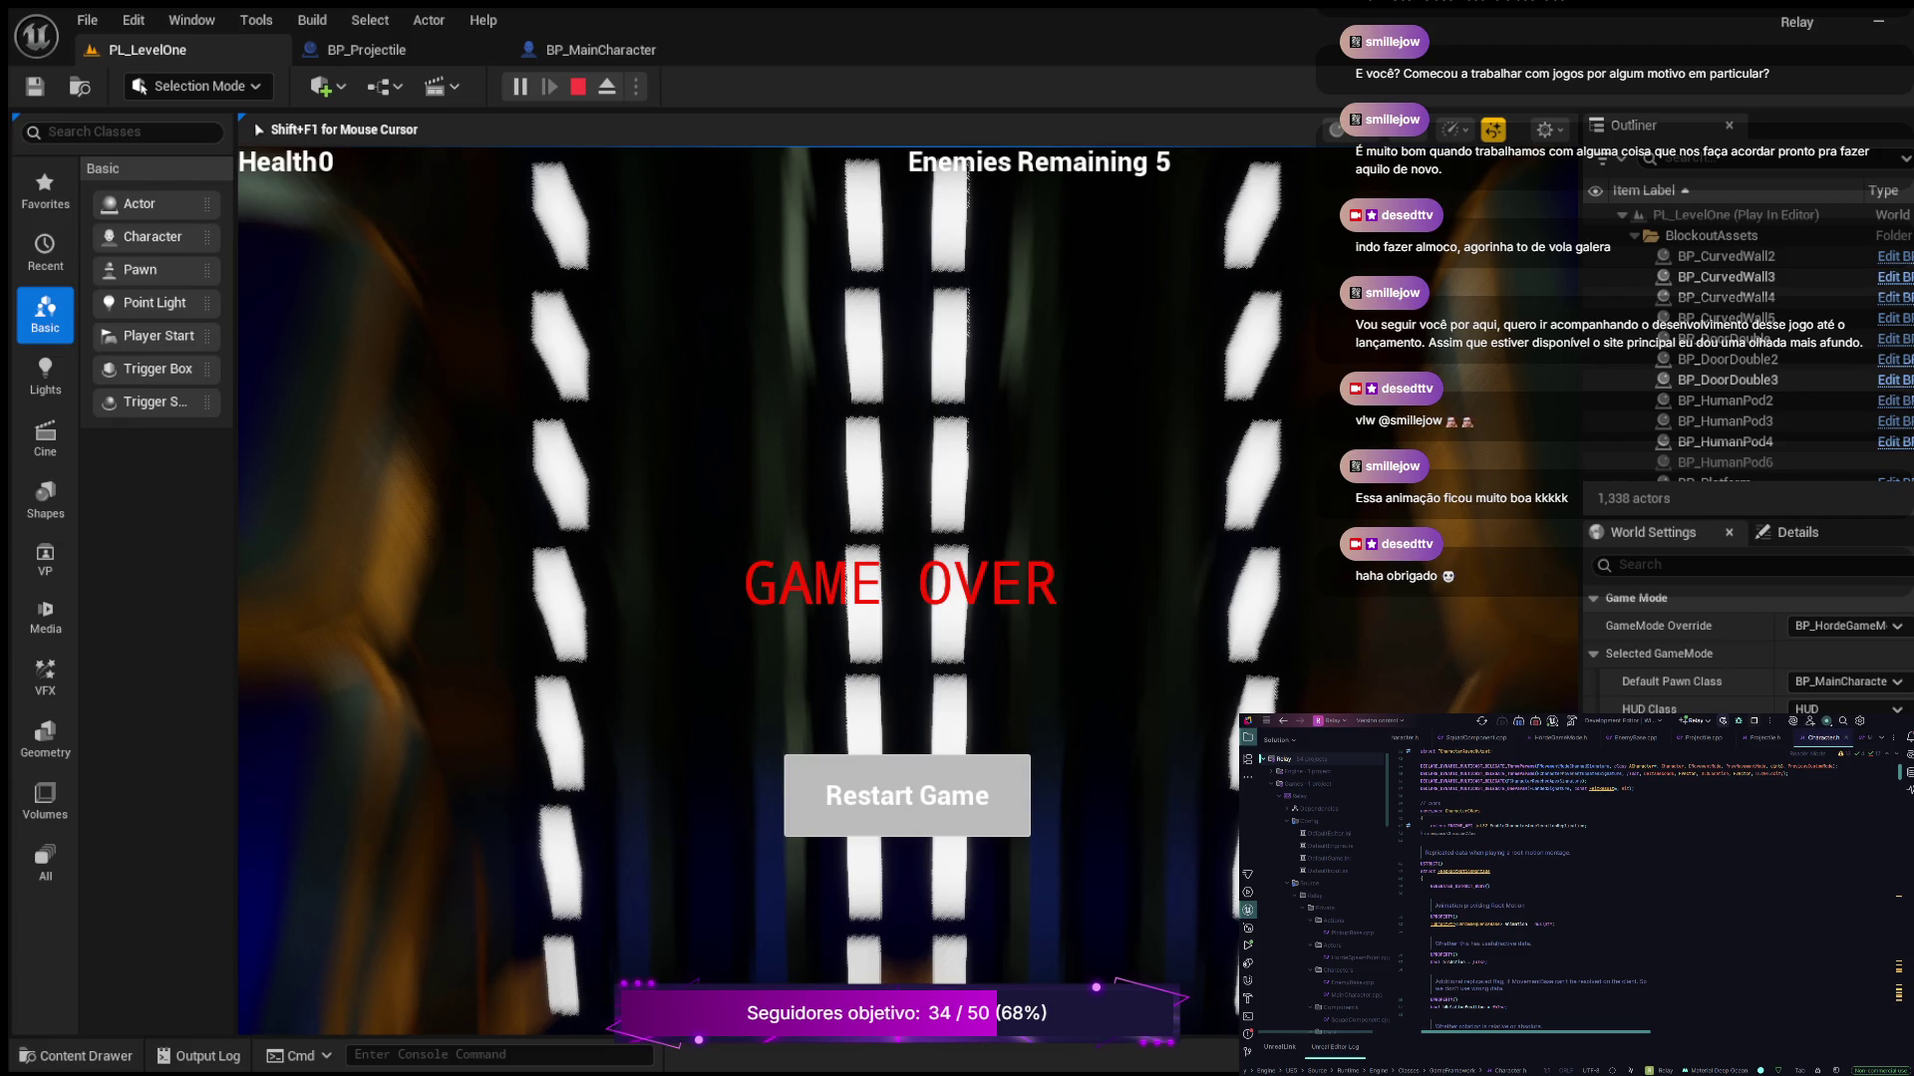
key("Escape")
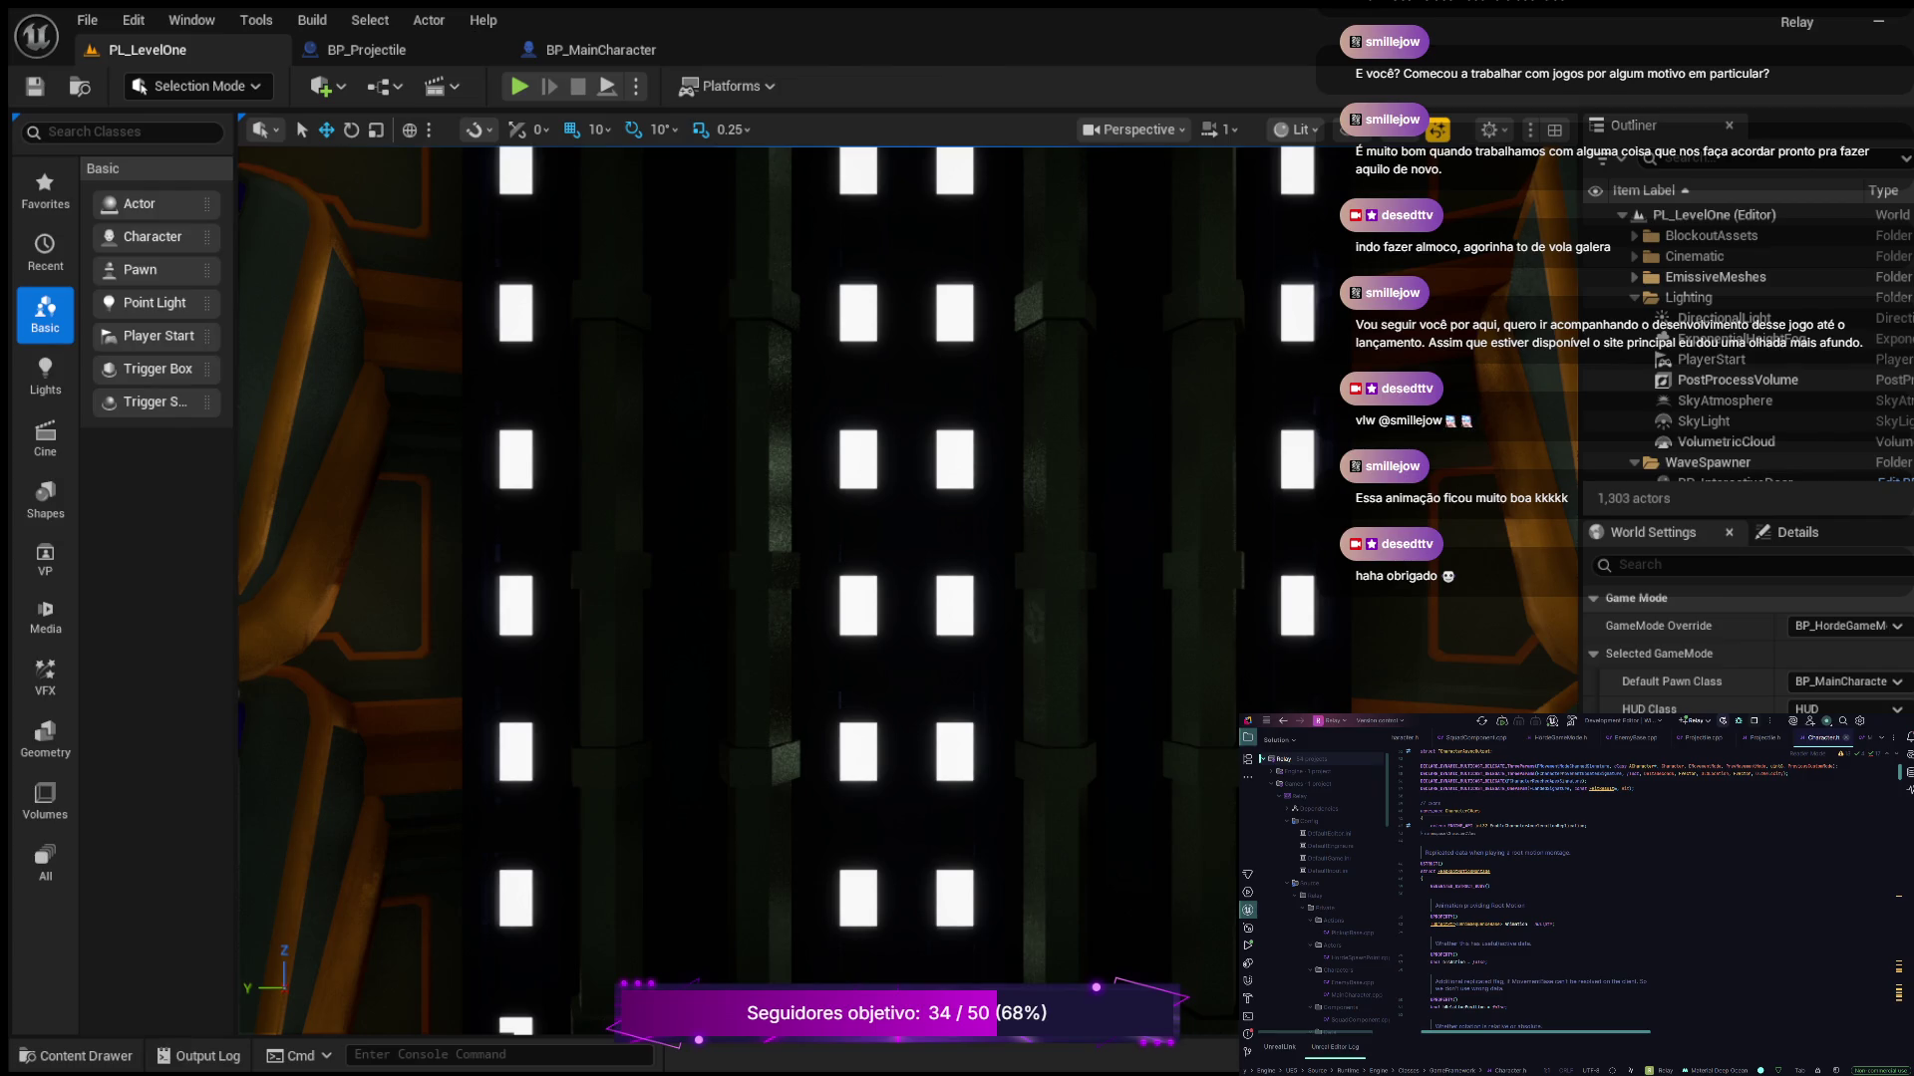
Close Character.h and jump from the StartShooting call in Move to its definition in MainCharacter.cpp
key("ctrl+F4")
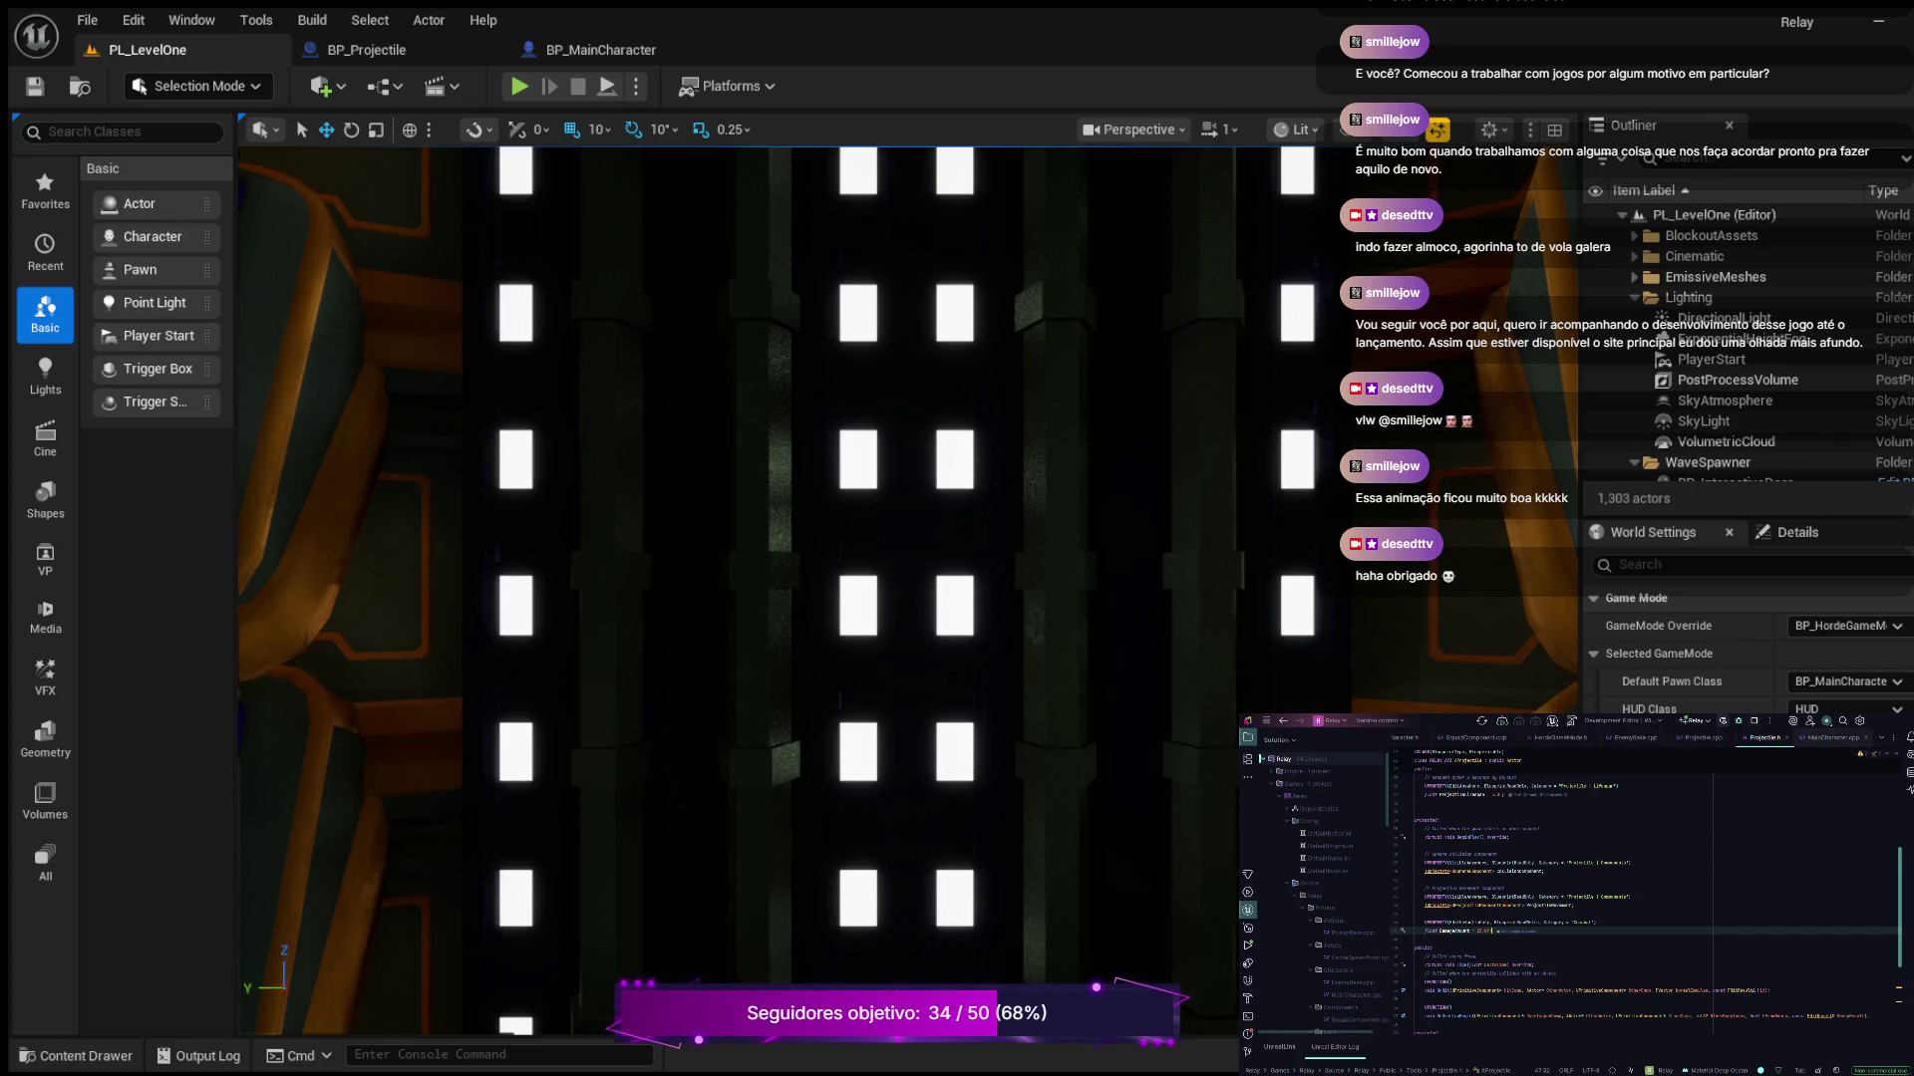
left_click(1828, 738)
scroll(1655, 897, "down", 10)
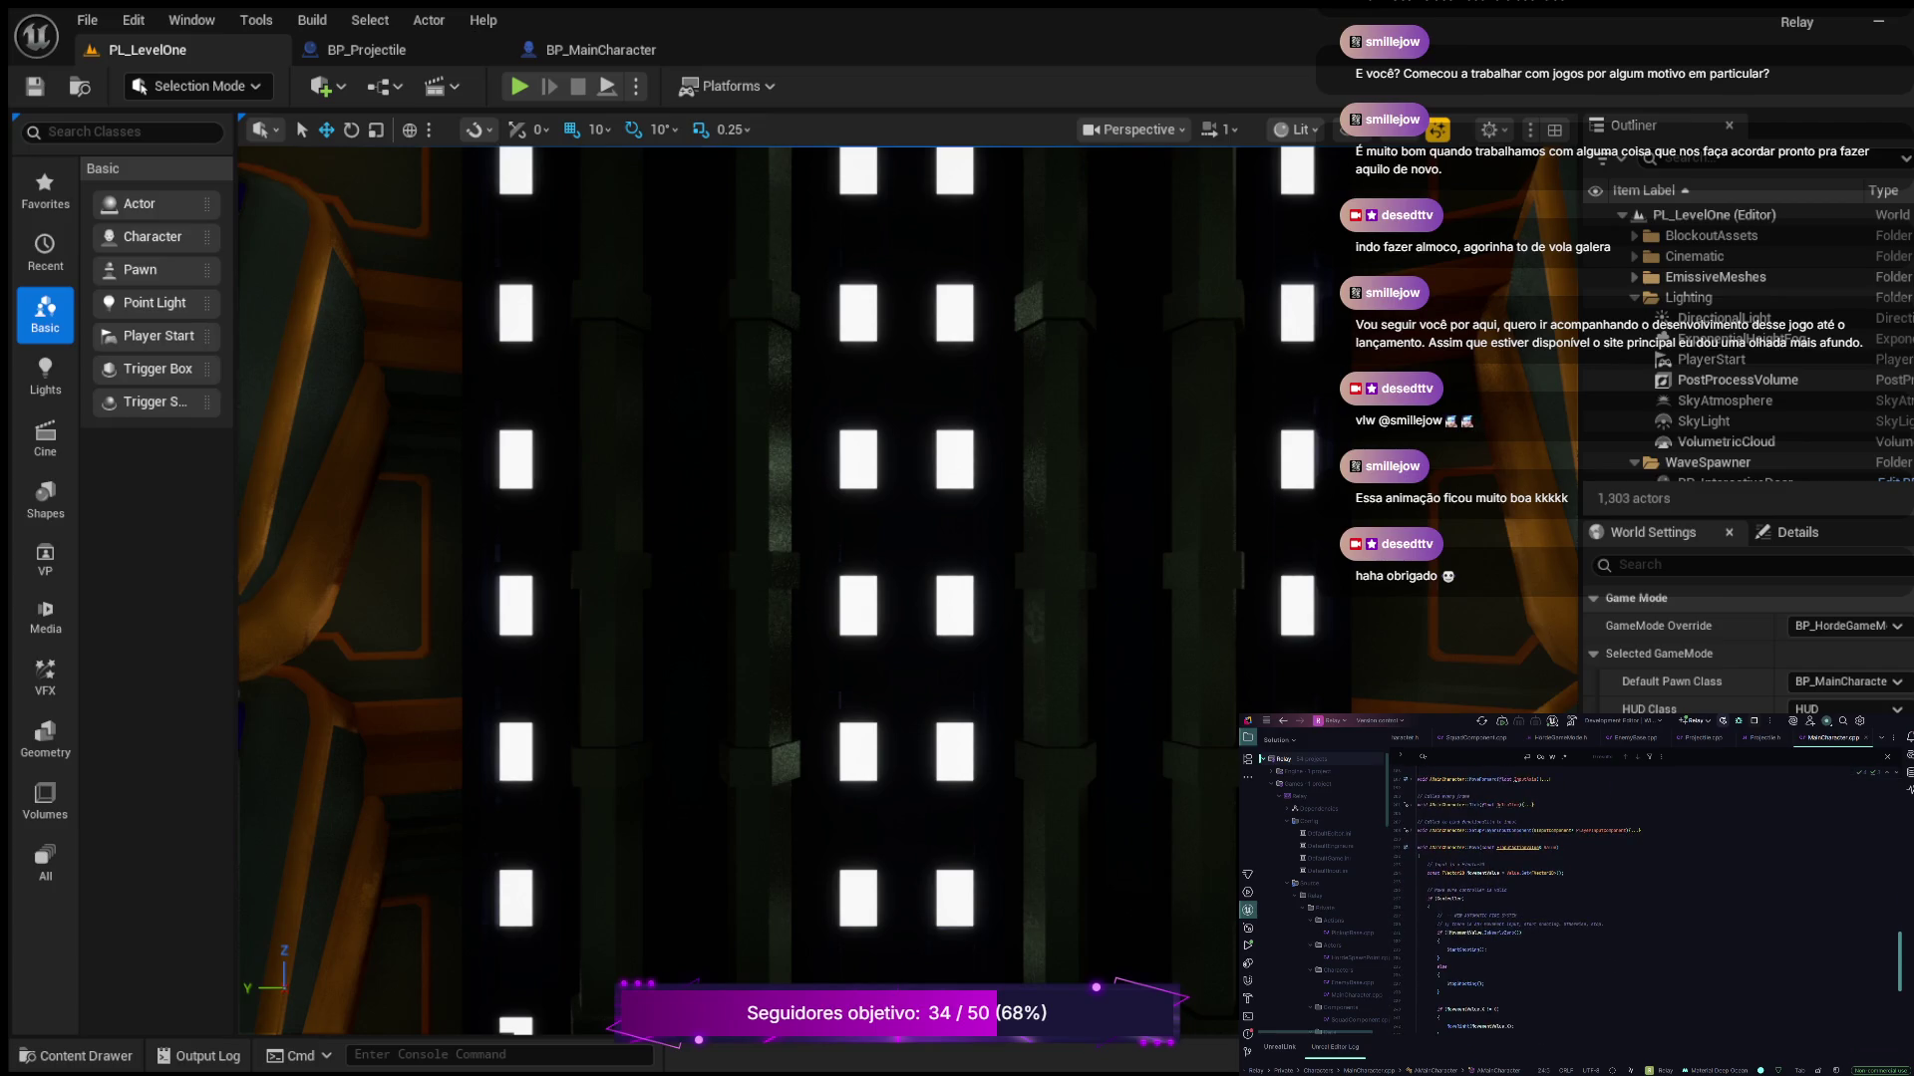
scroll(1655, 897, "down", 3)
left_click(1463, 898)
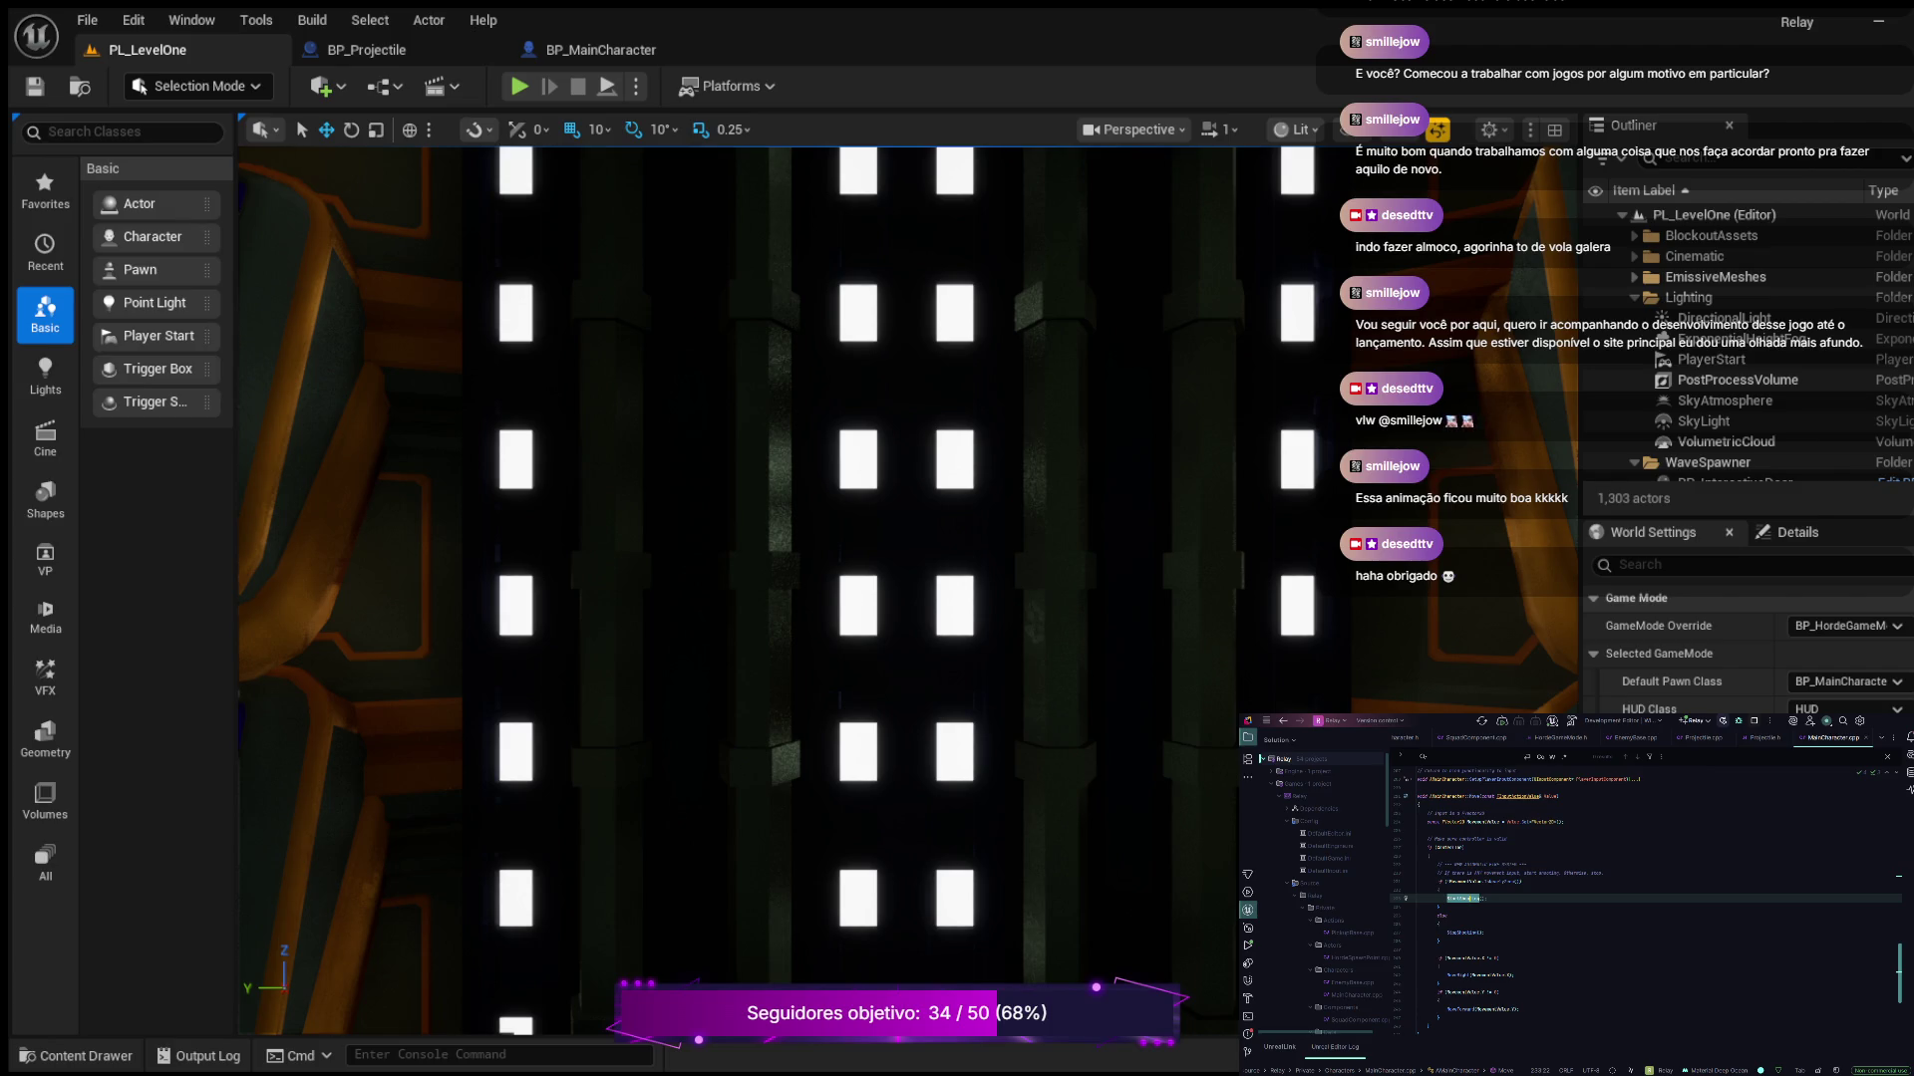
key("F12")
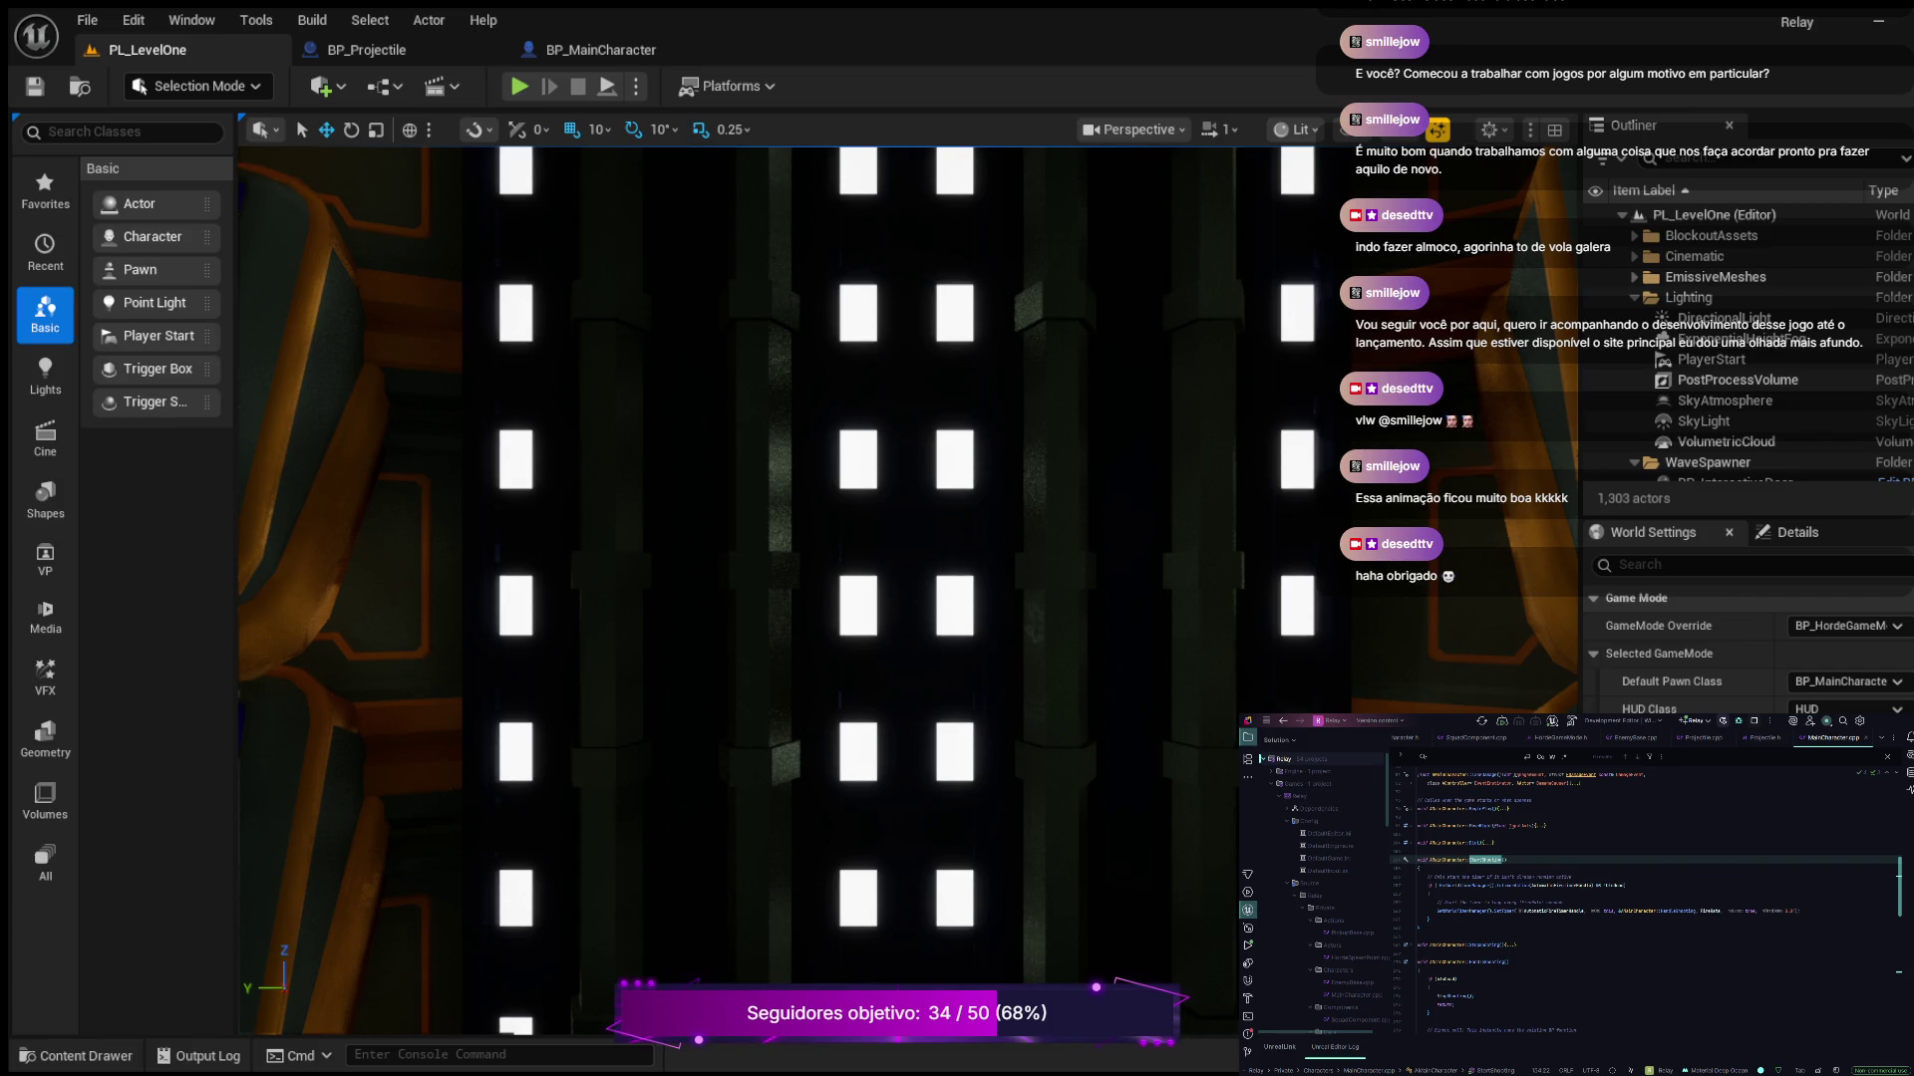
left_click(1420, 867)
key("Return")
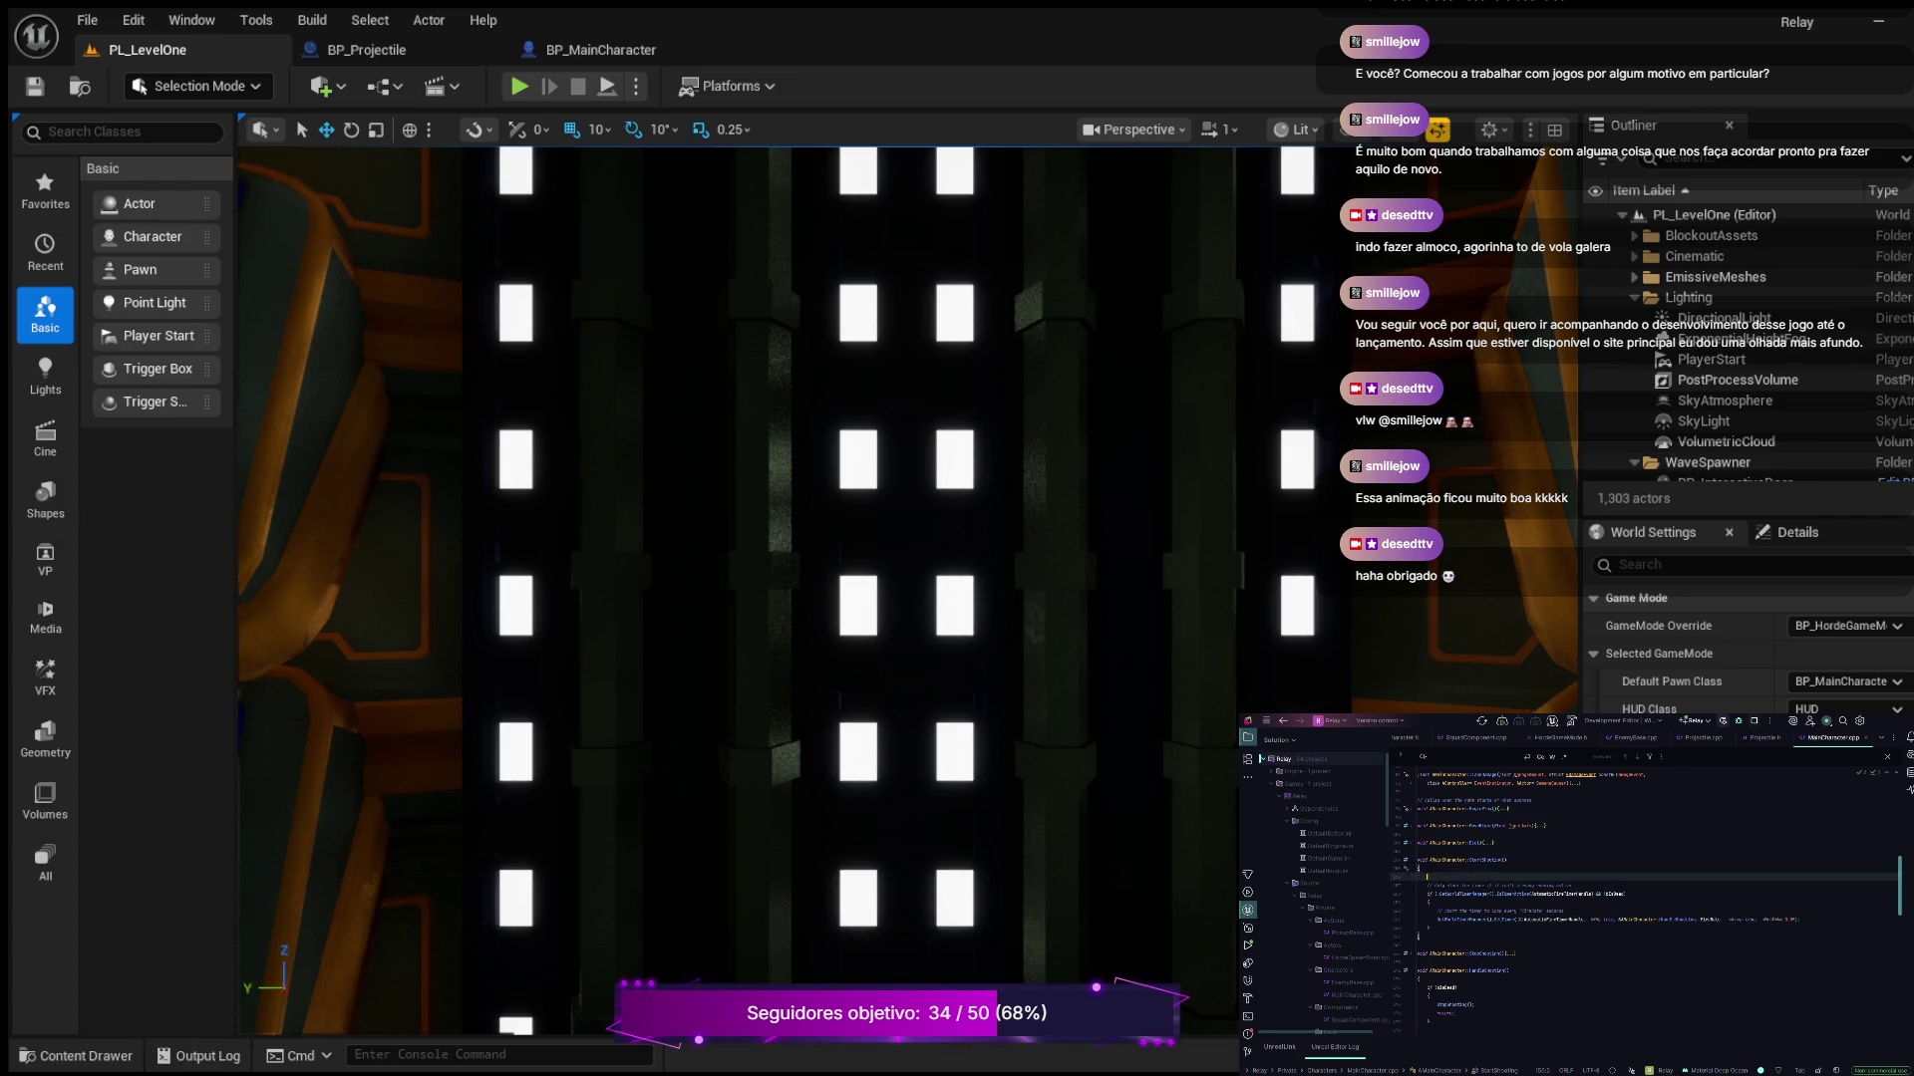
type("IsDead")
type("(")
key("Tab")
type(")")
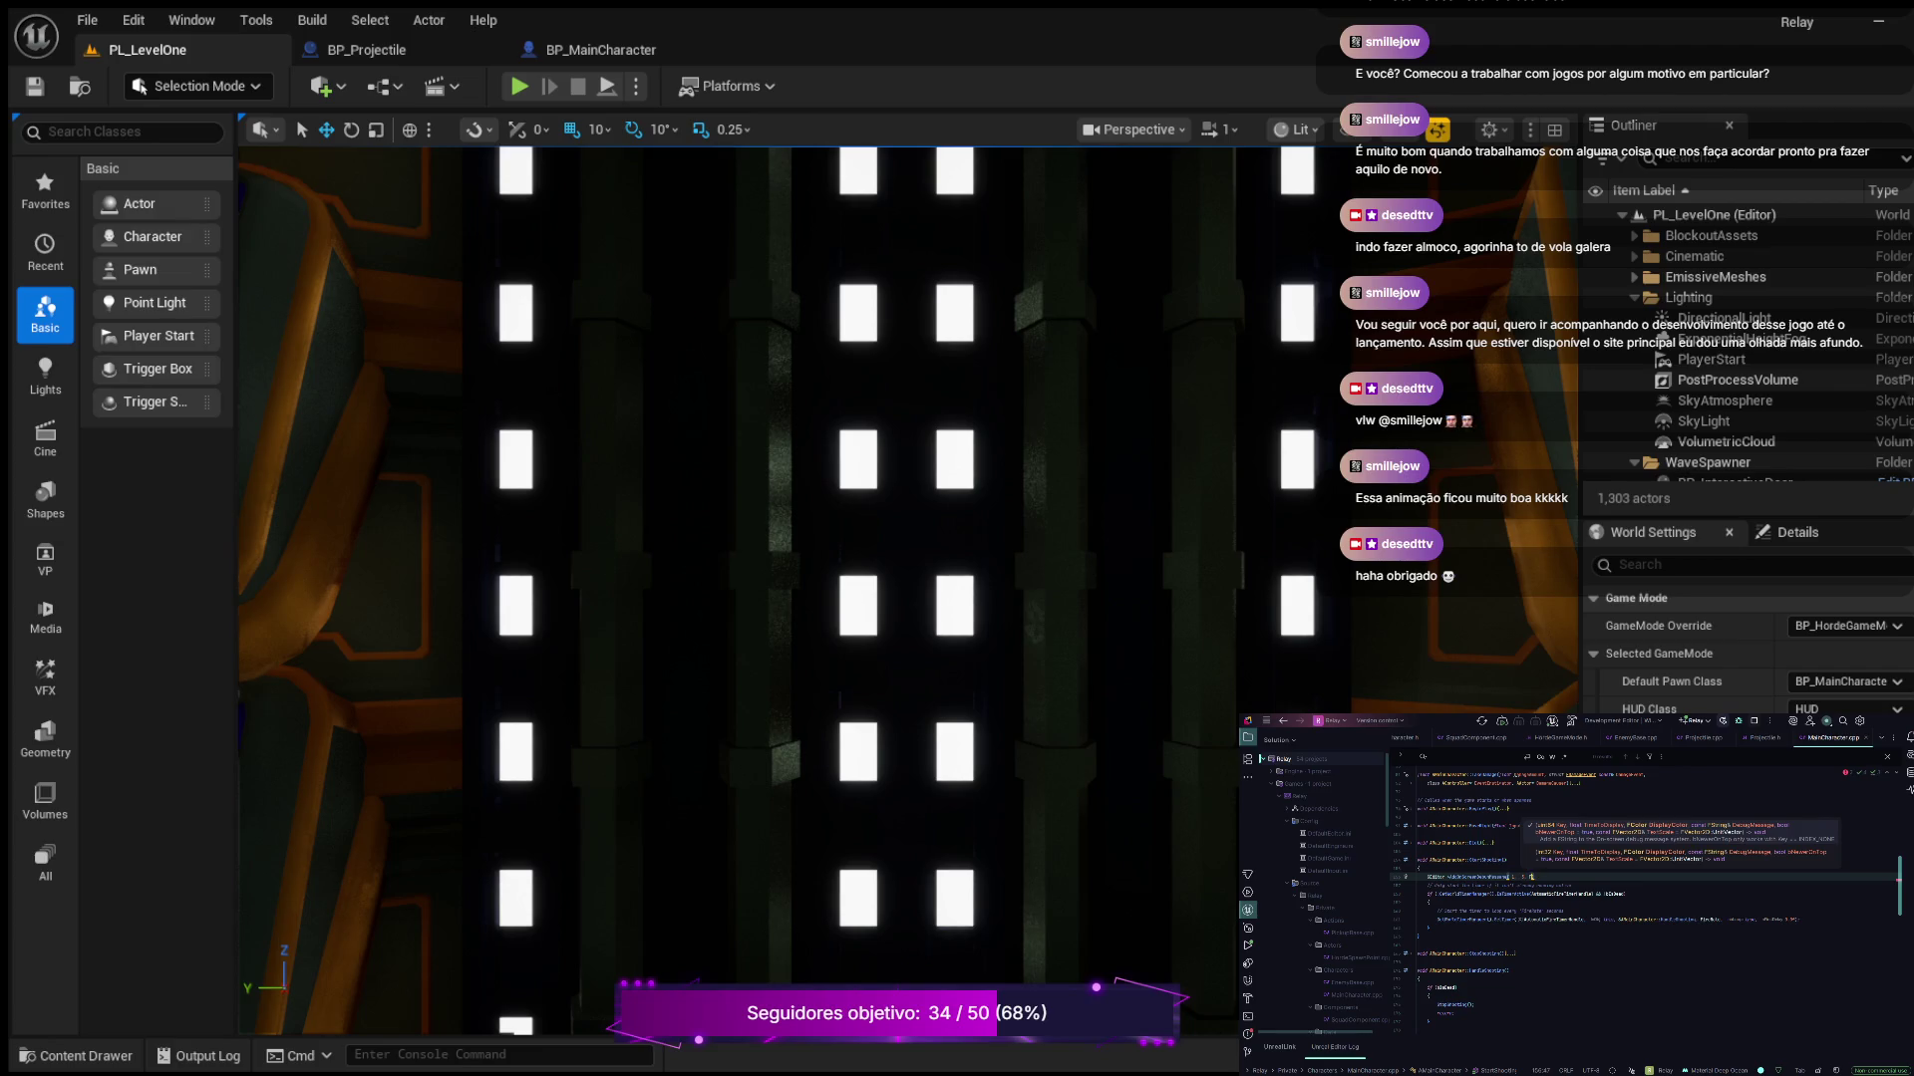
type(",")
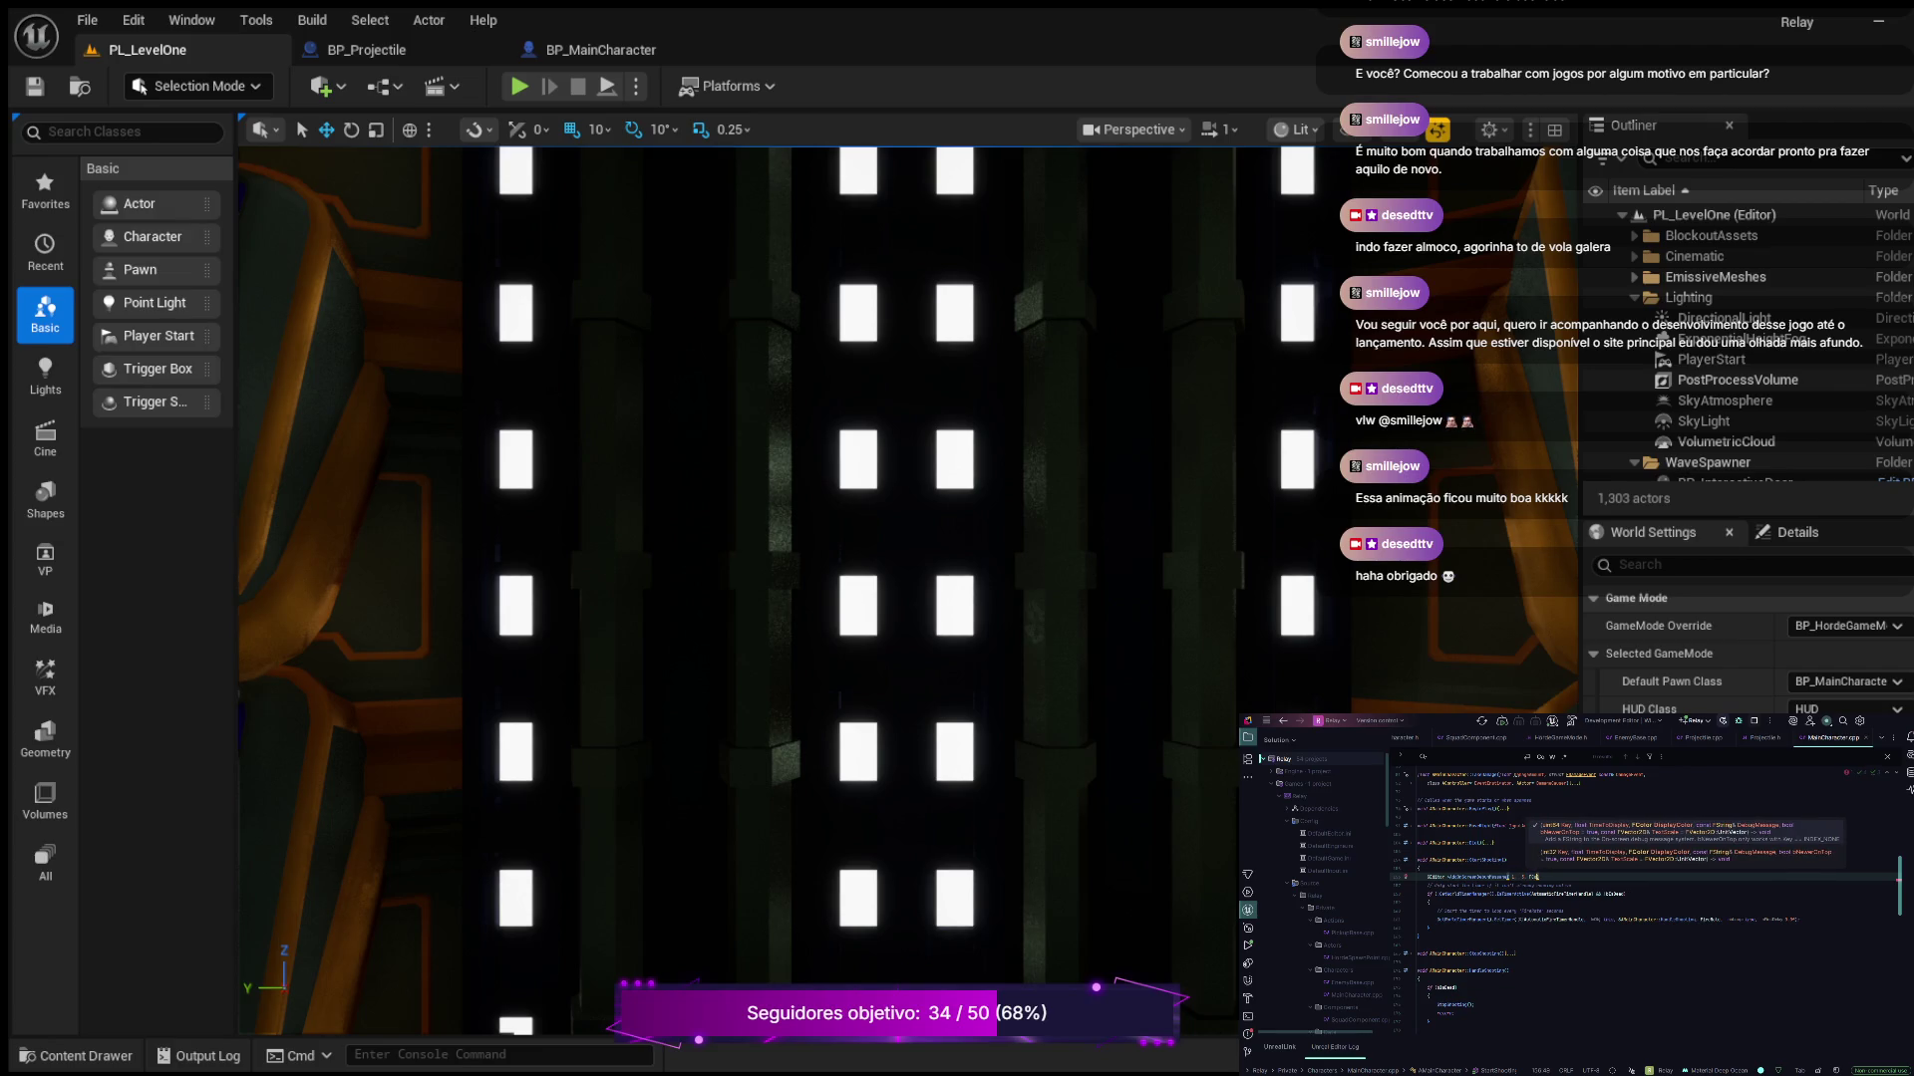
type("::")
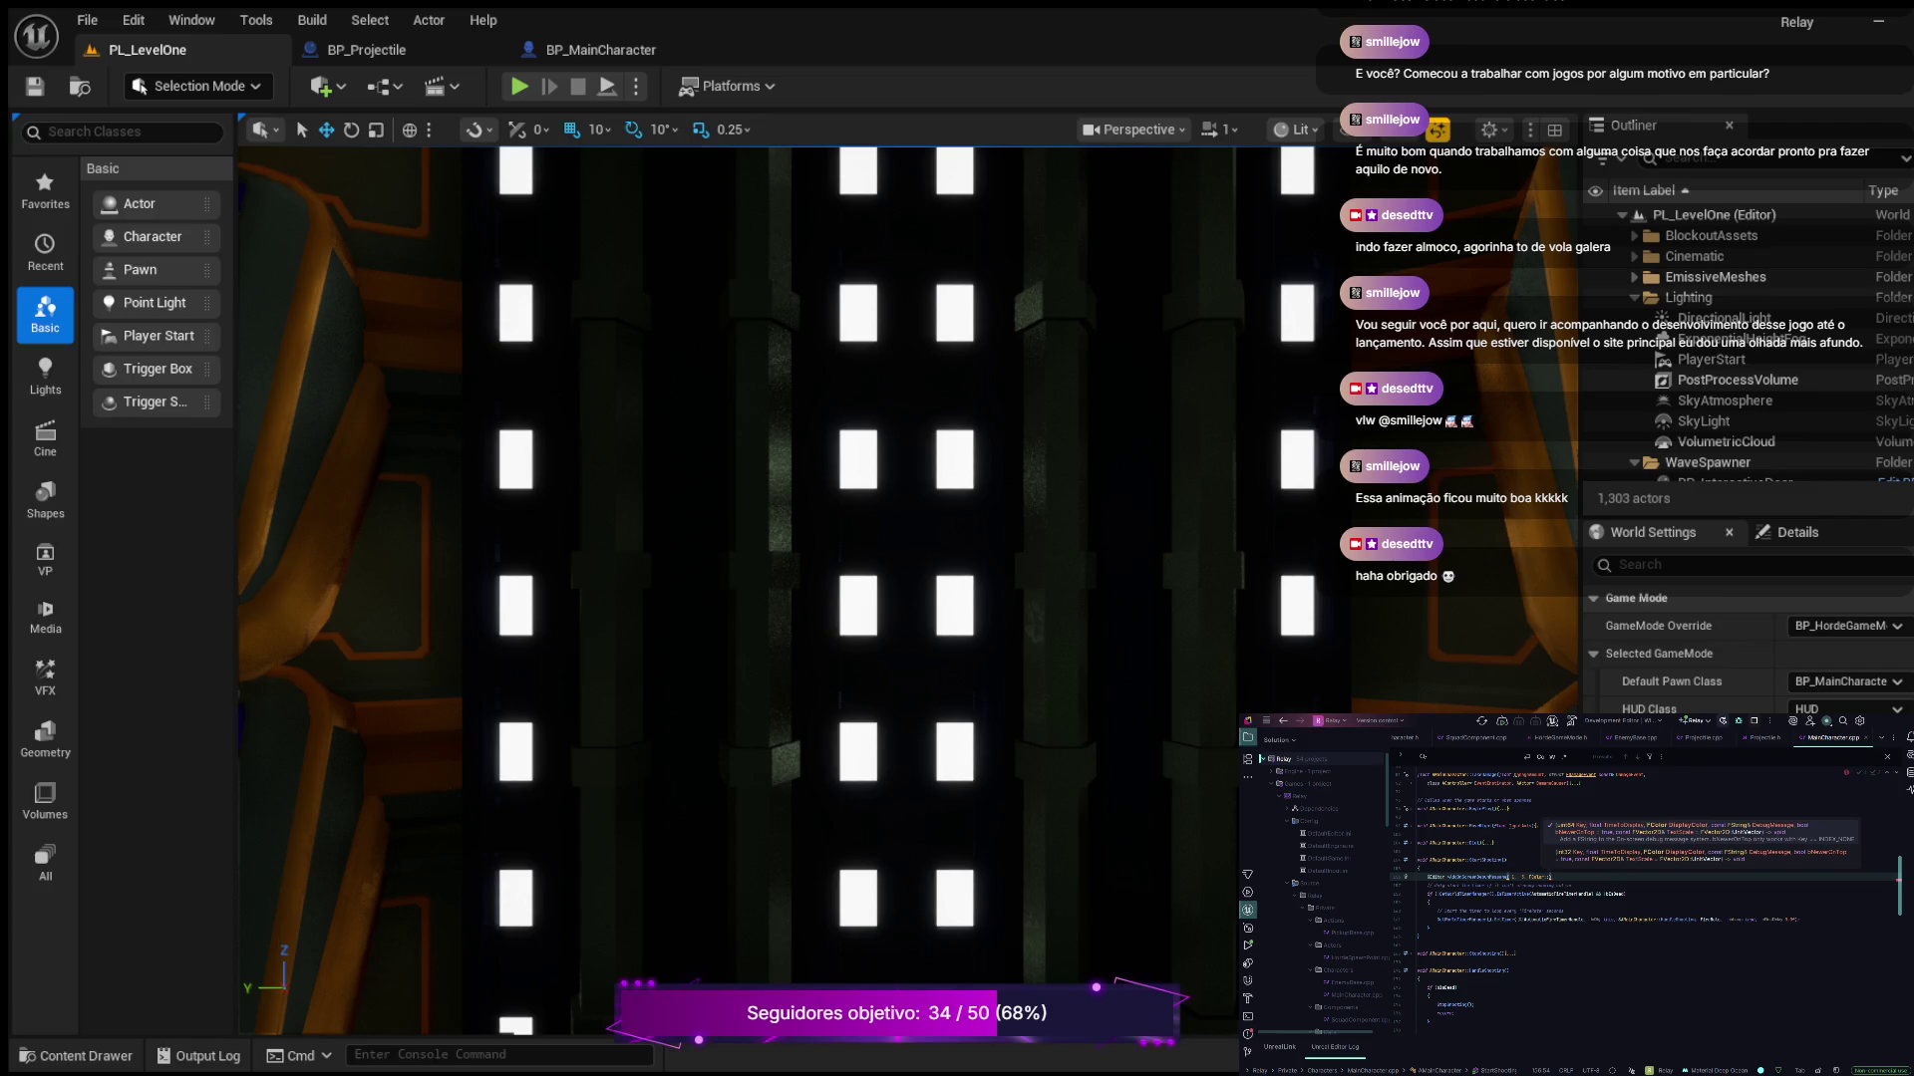
type("Red)Cyan, ")
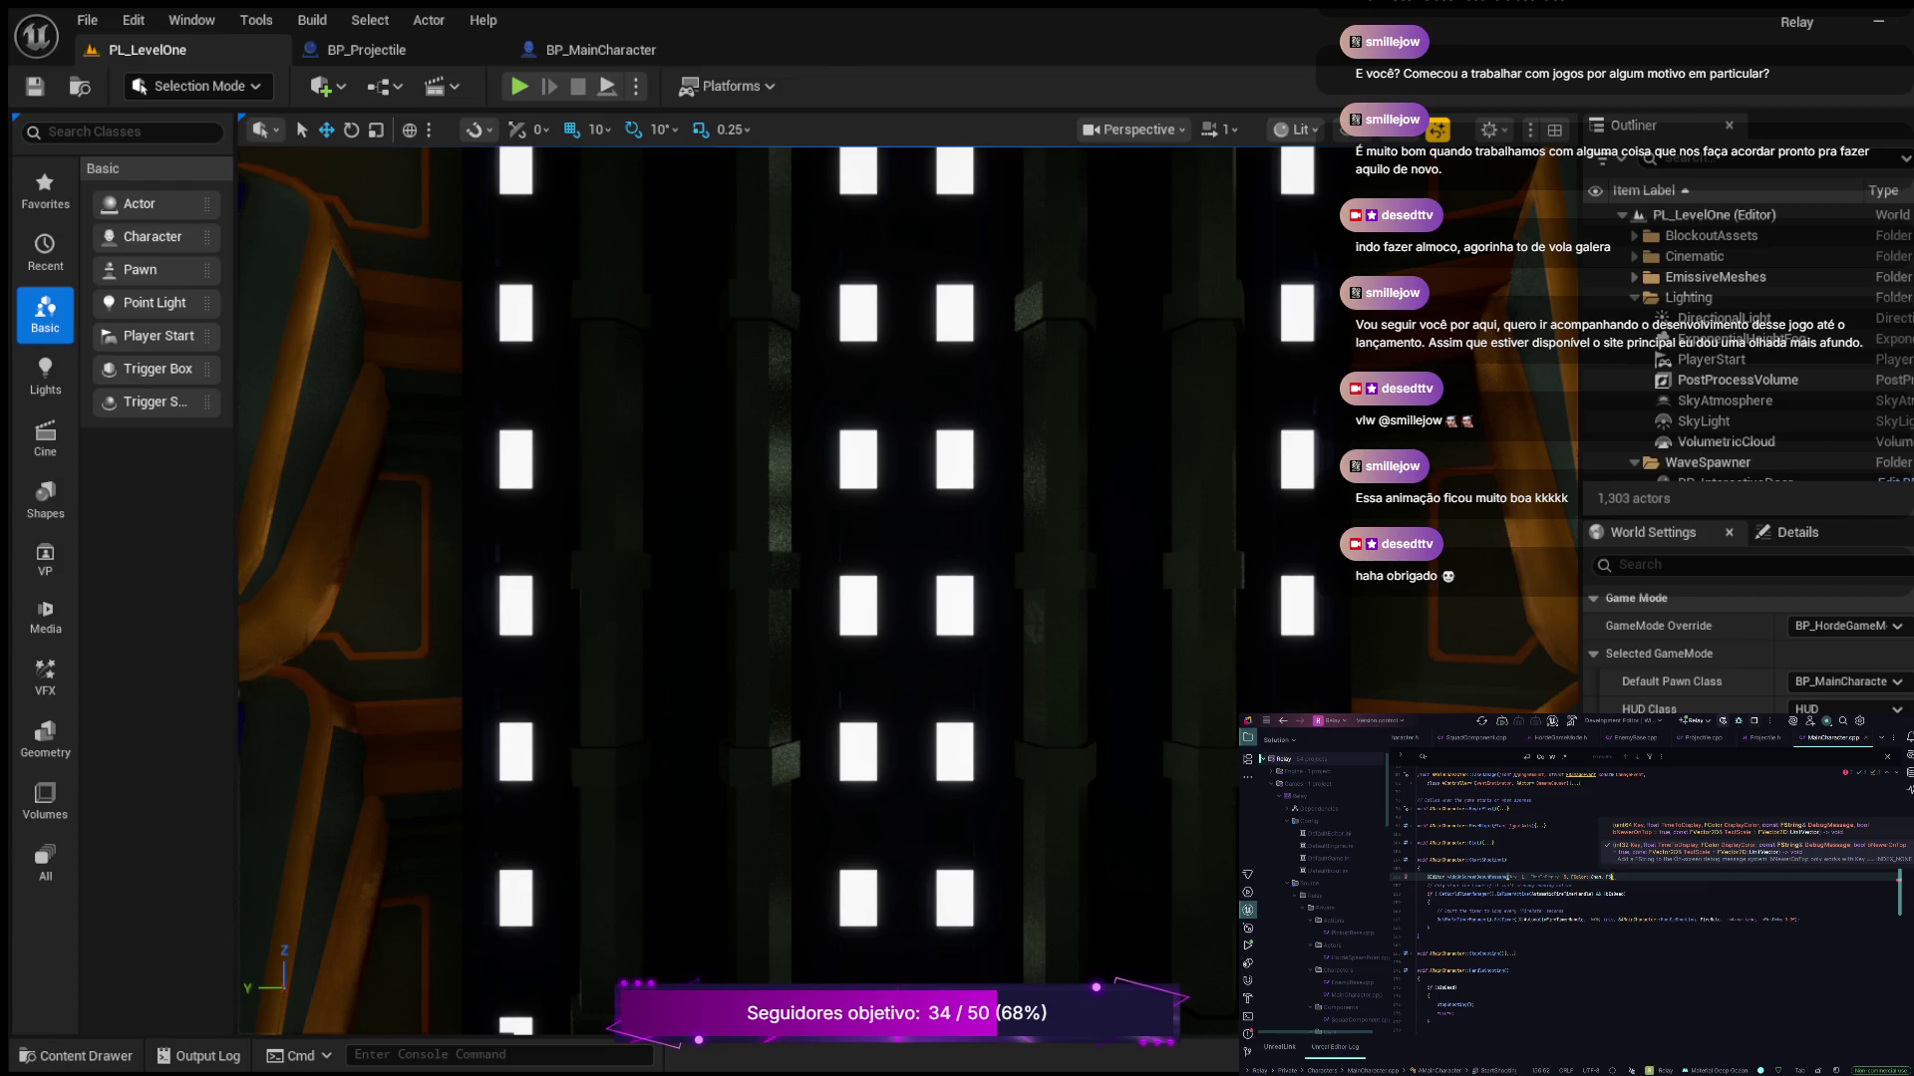
type("ing")
type("ntf(")
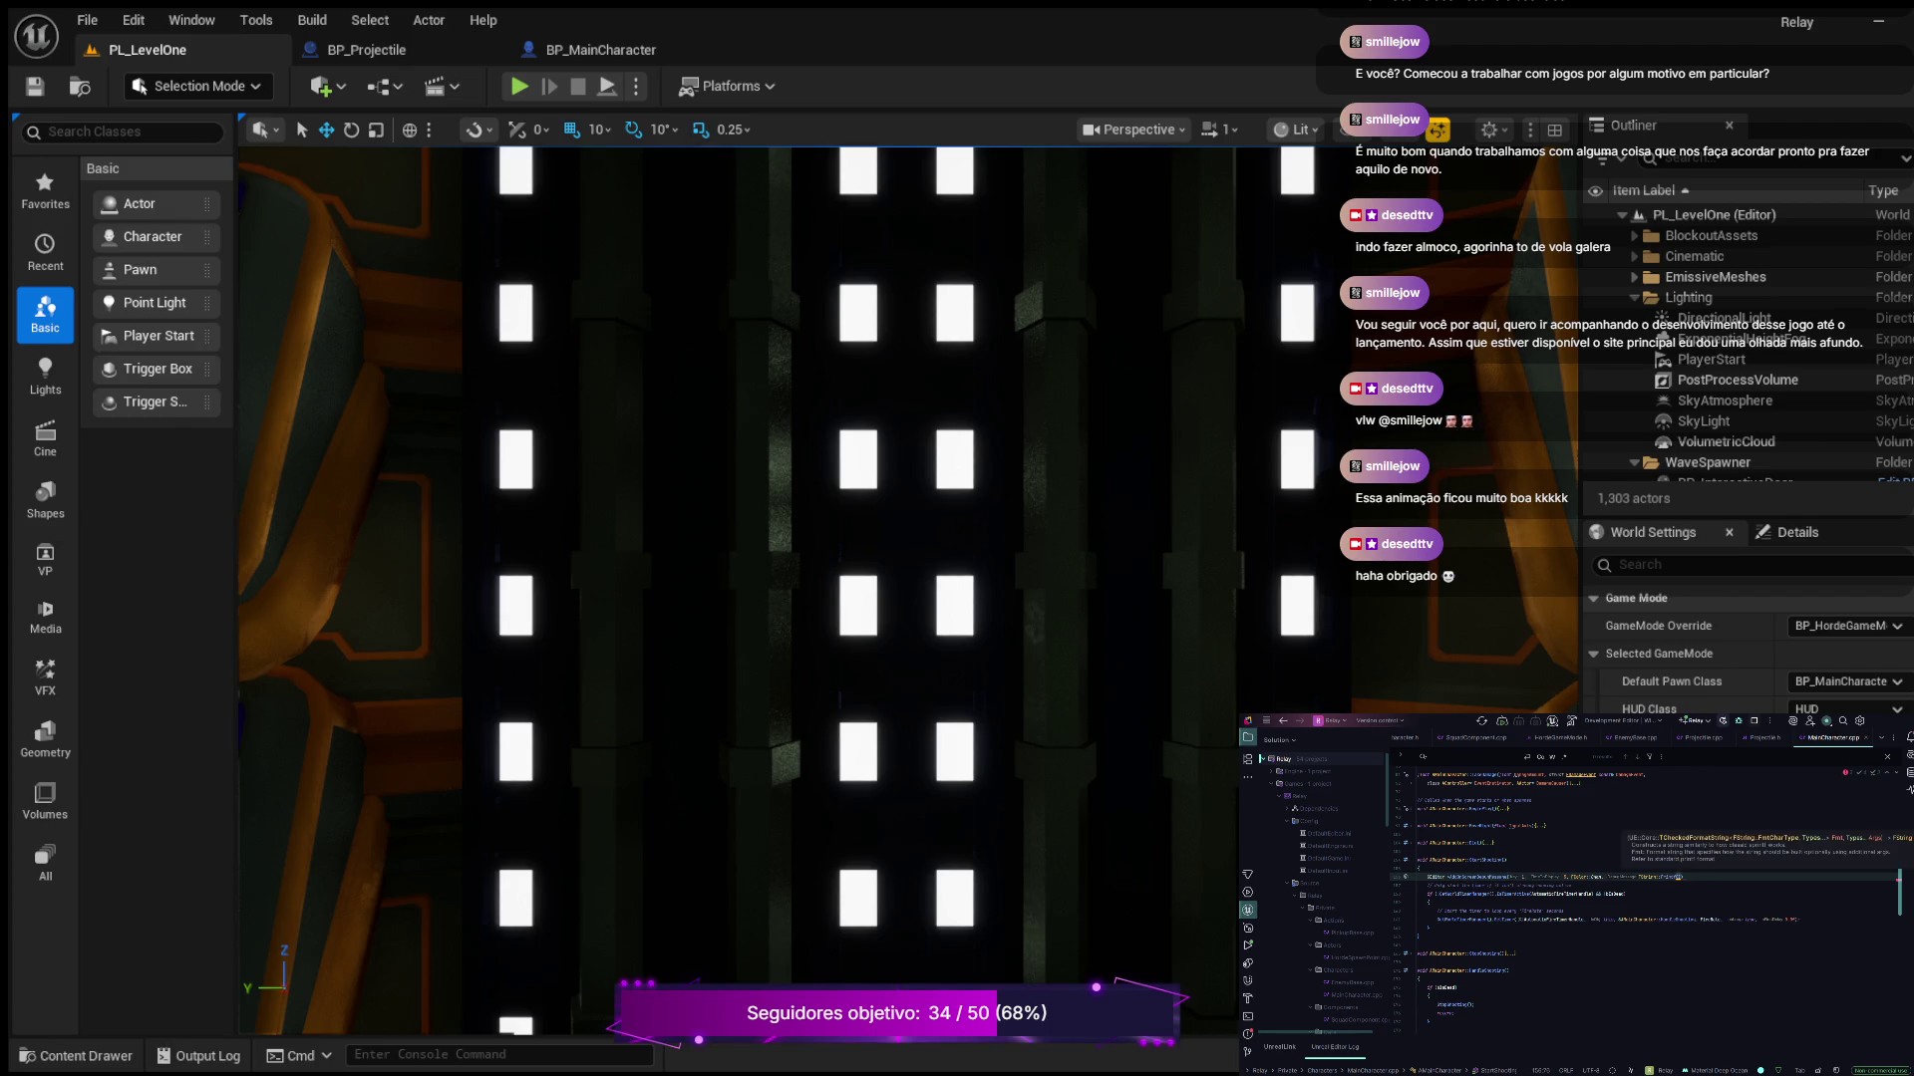
type("TE")
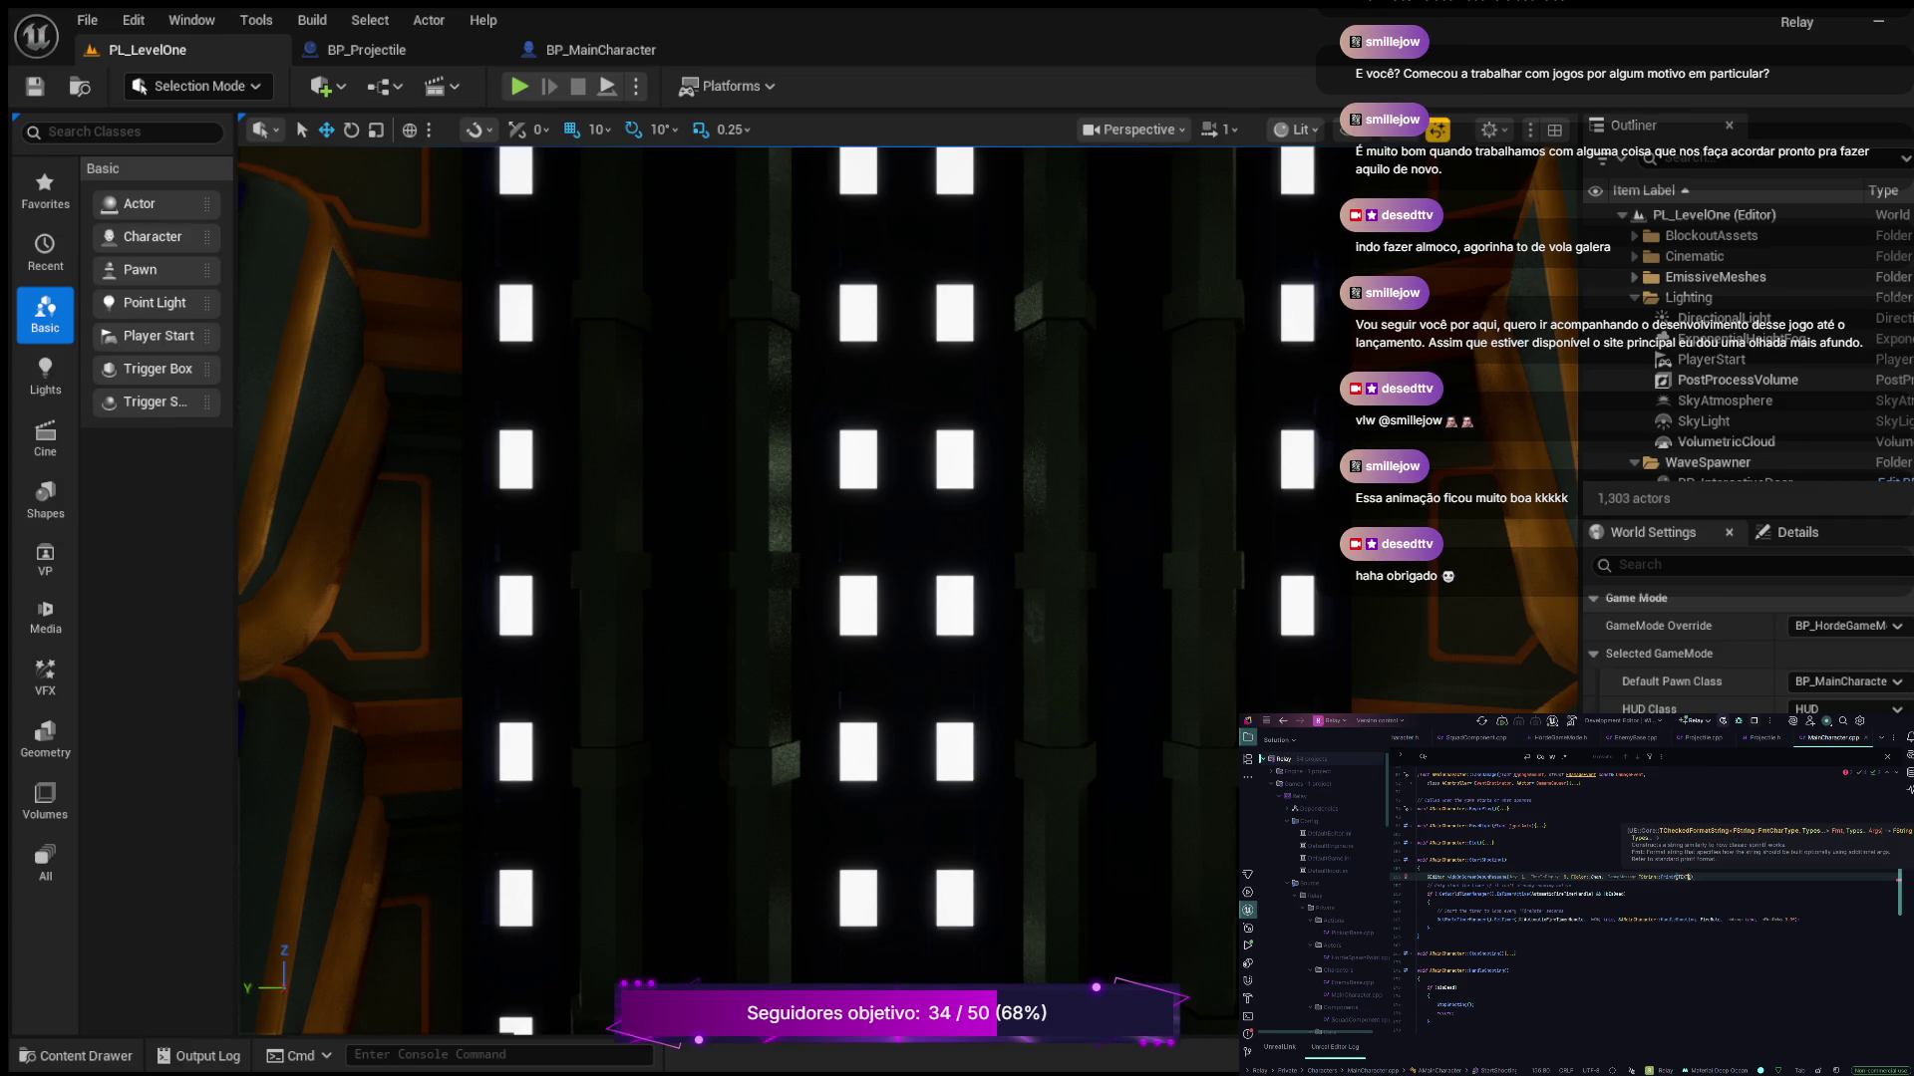
type("X")
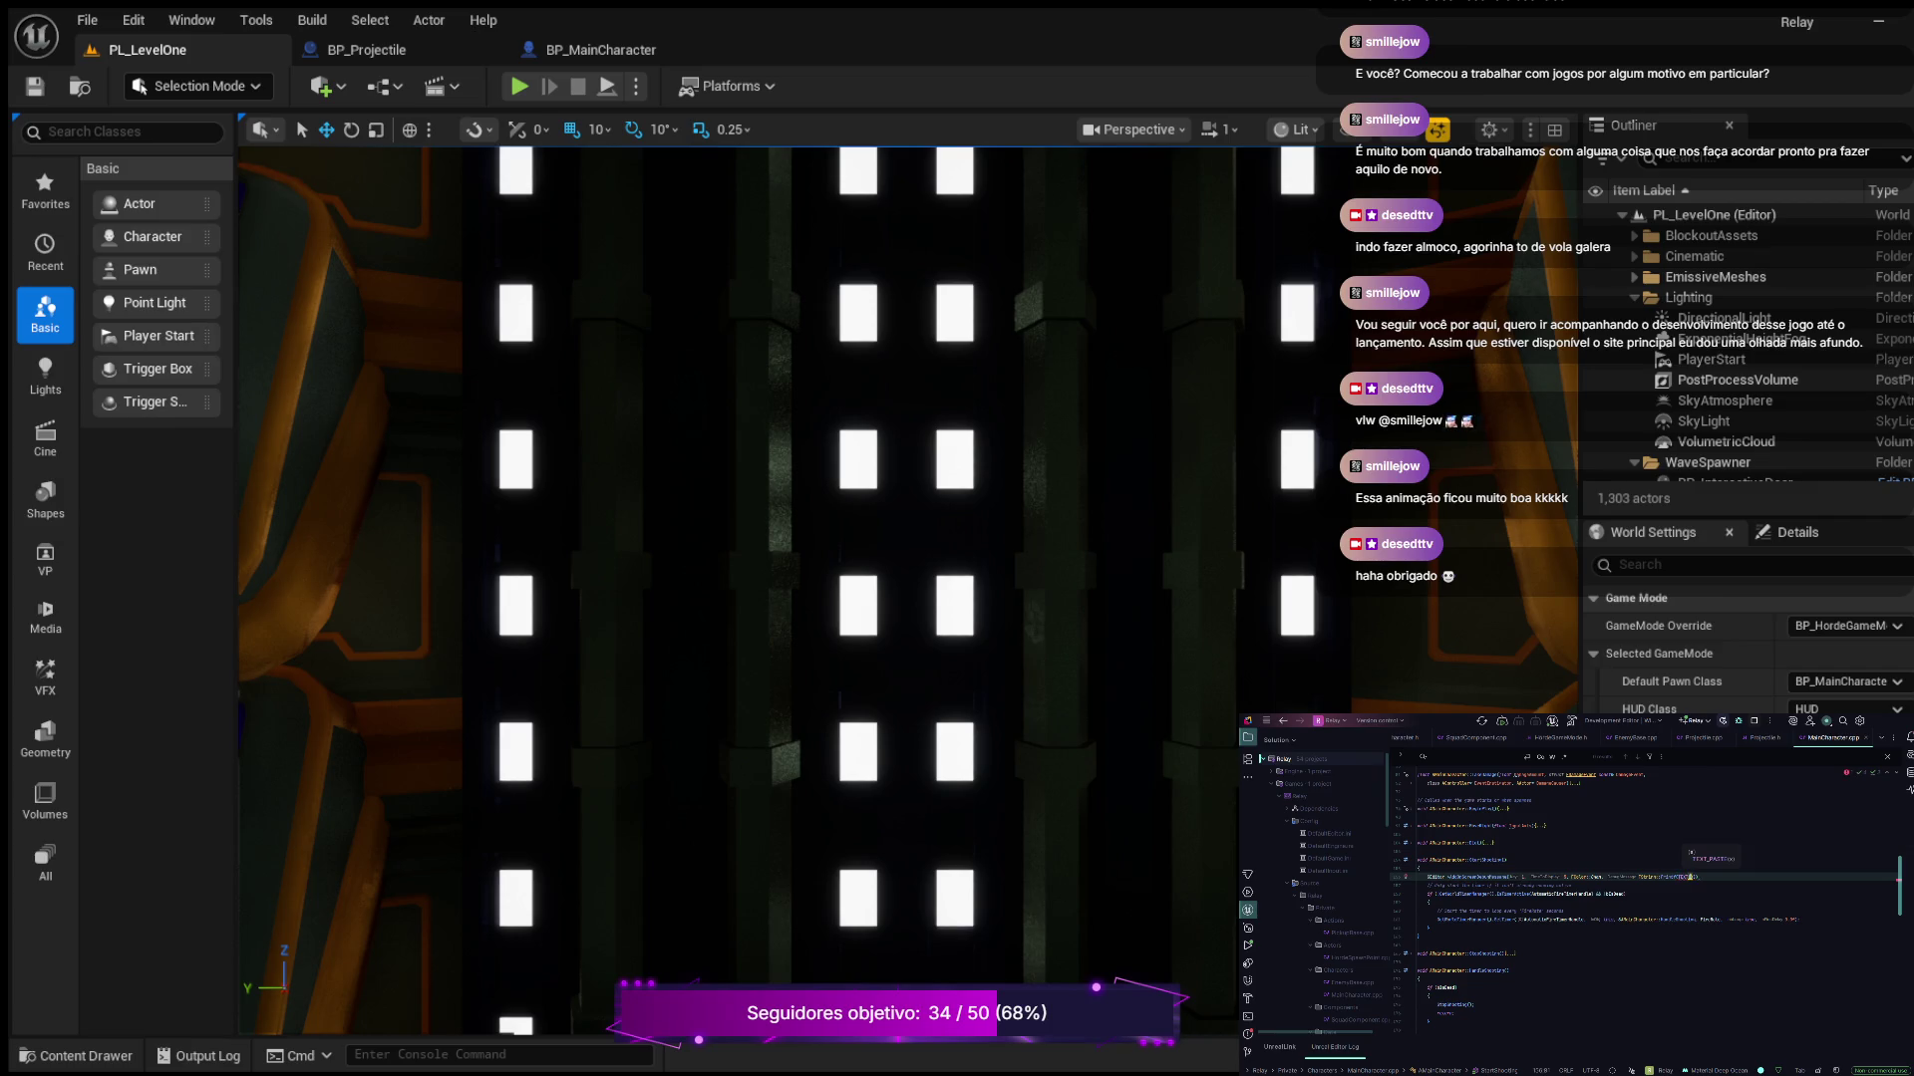
type("T(")
type("\"")
type("Shoo")
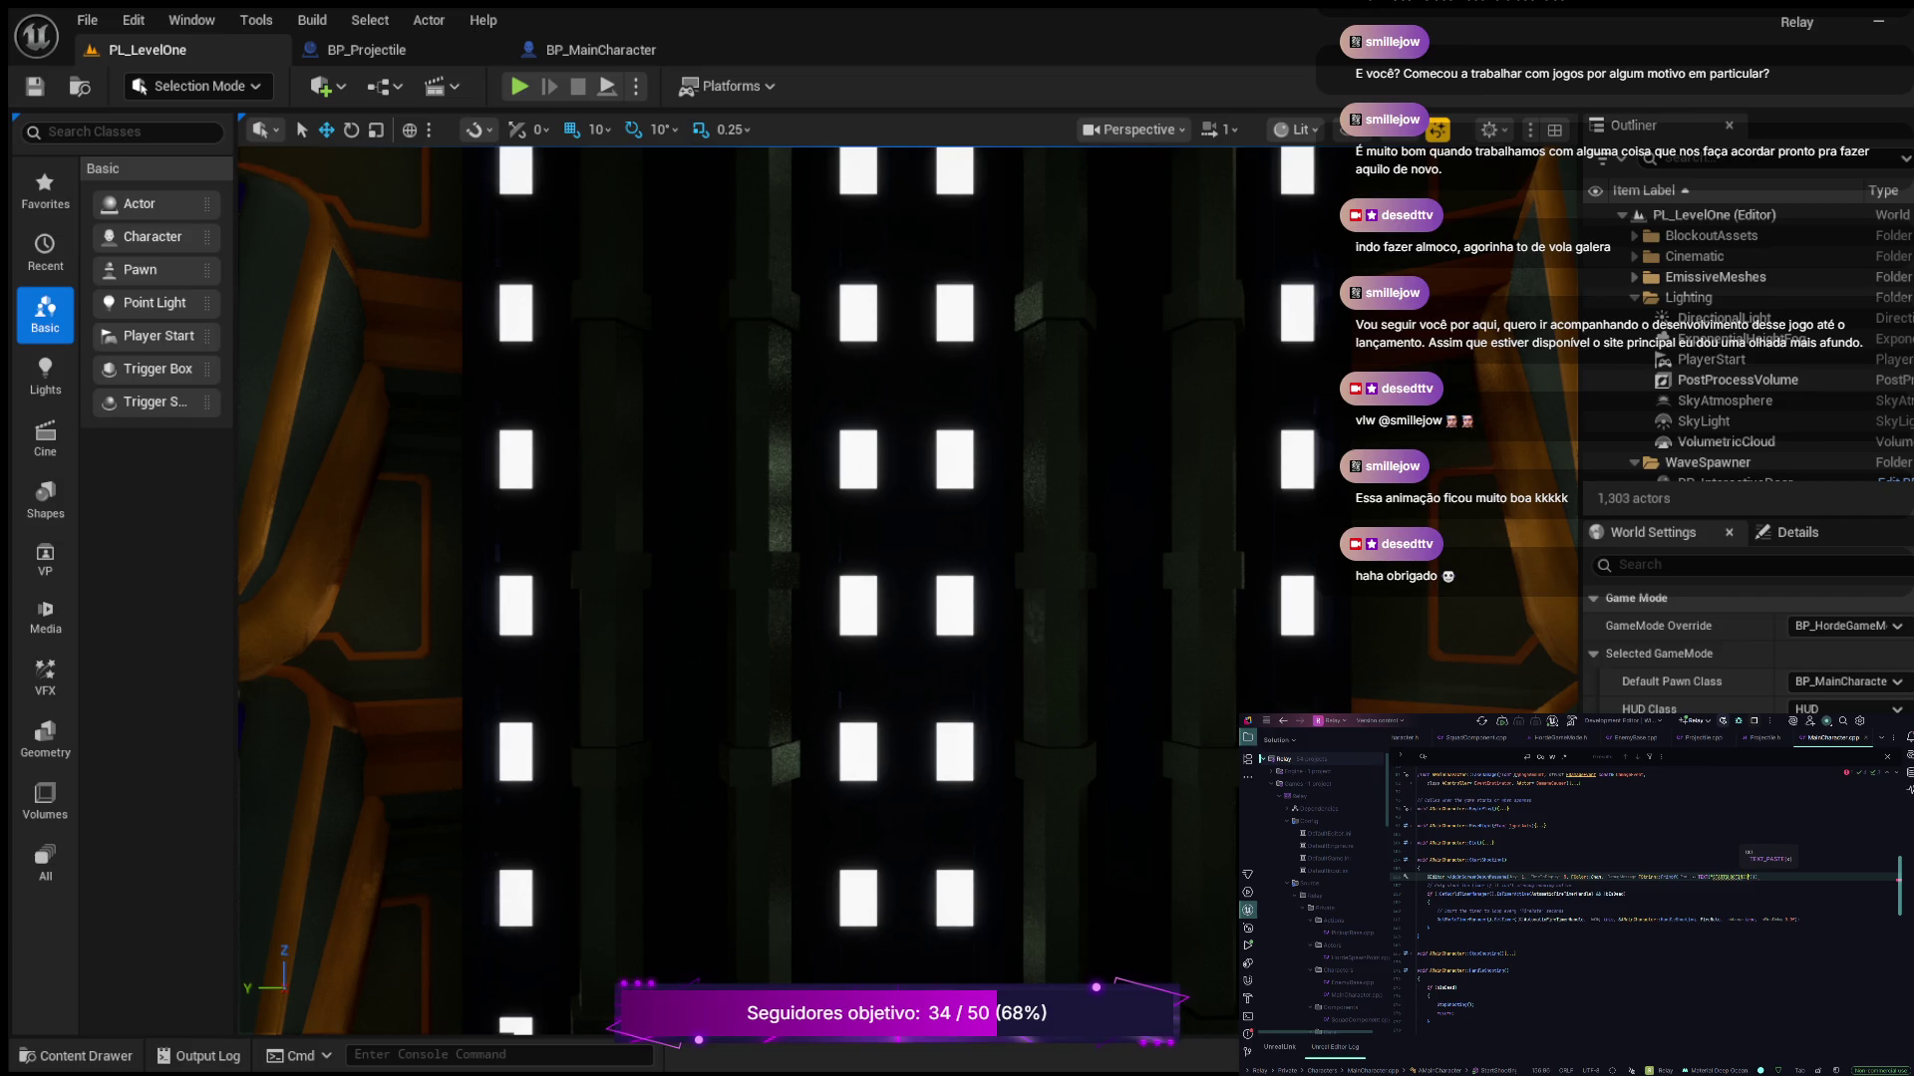
type("t")
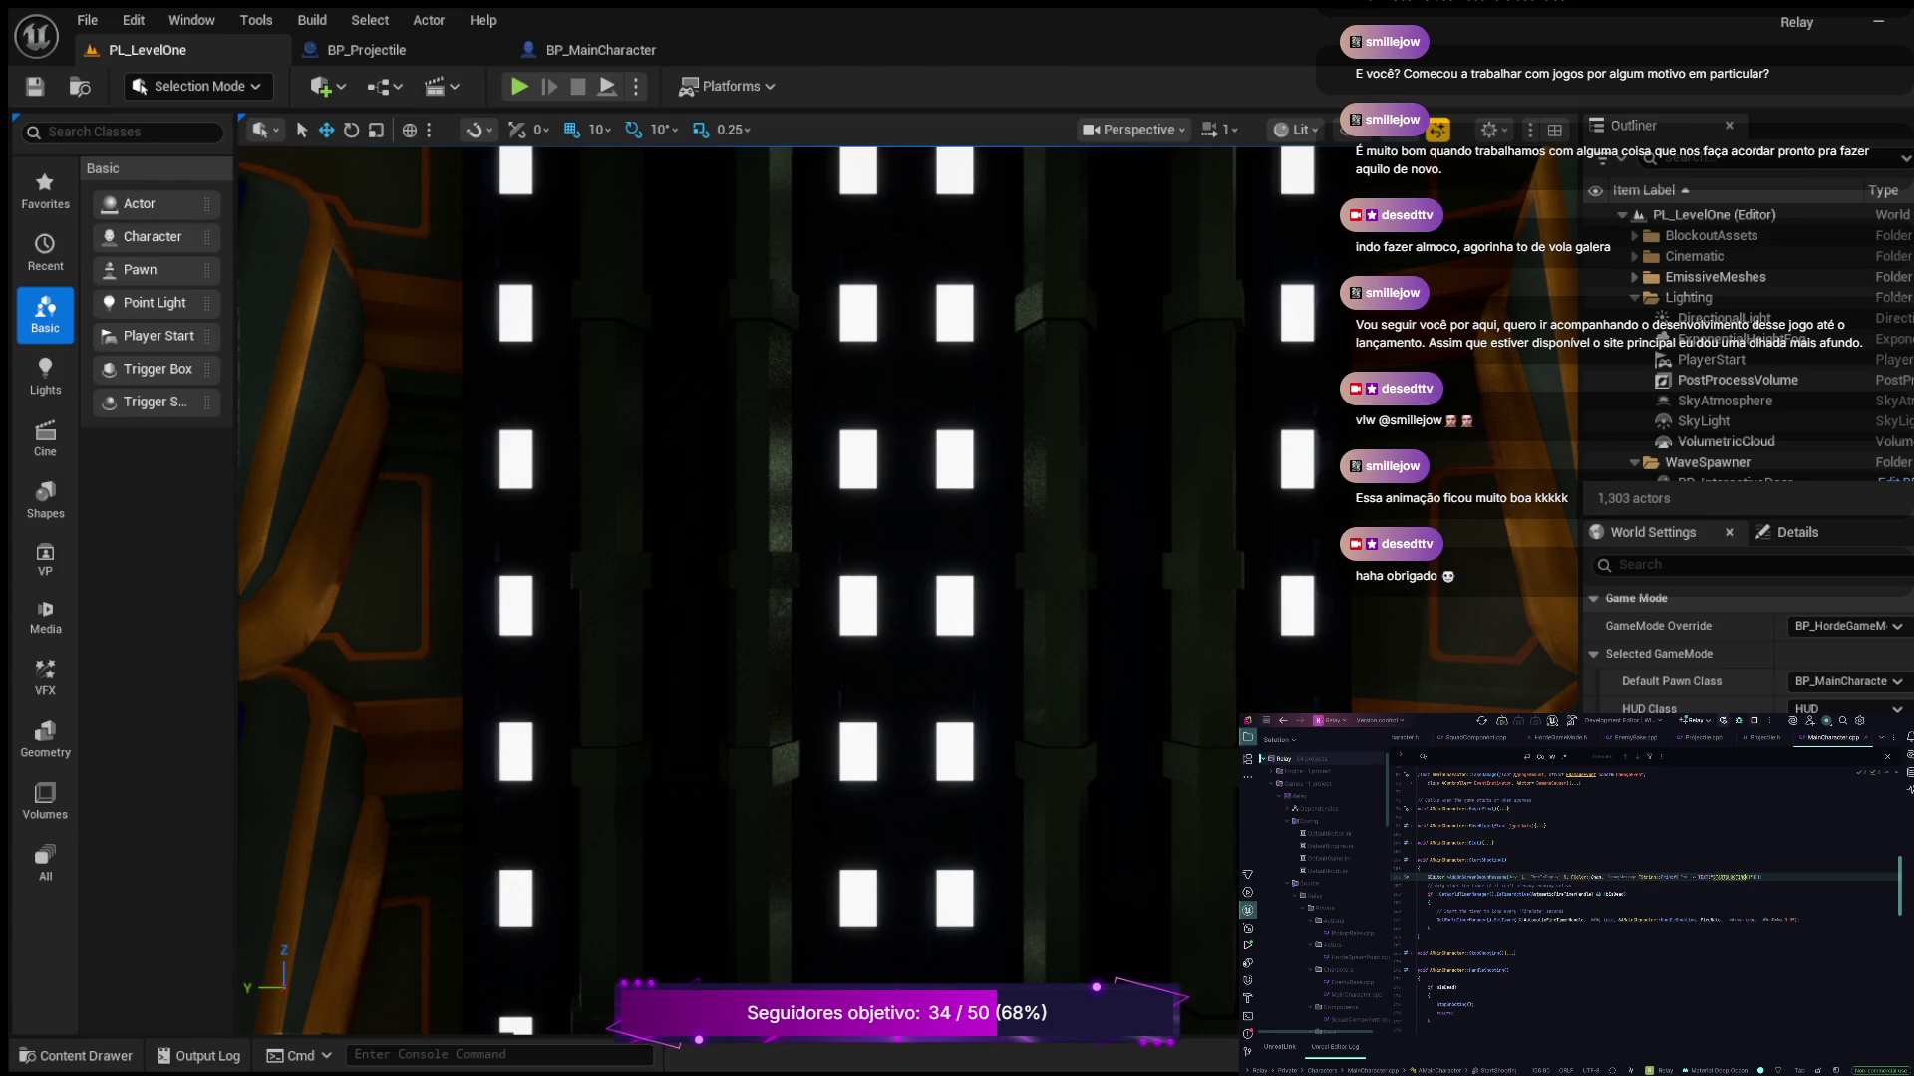
scroll(1644, 897, "up", 1)
left_click(1437, 902)
left_click(1429, 902)
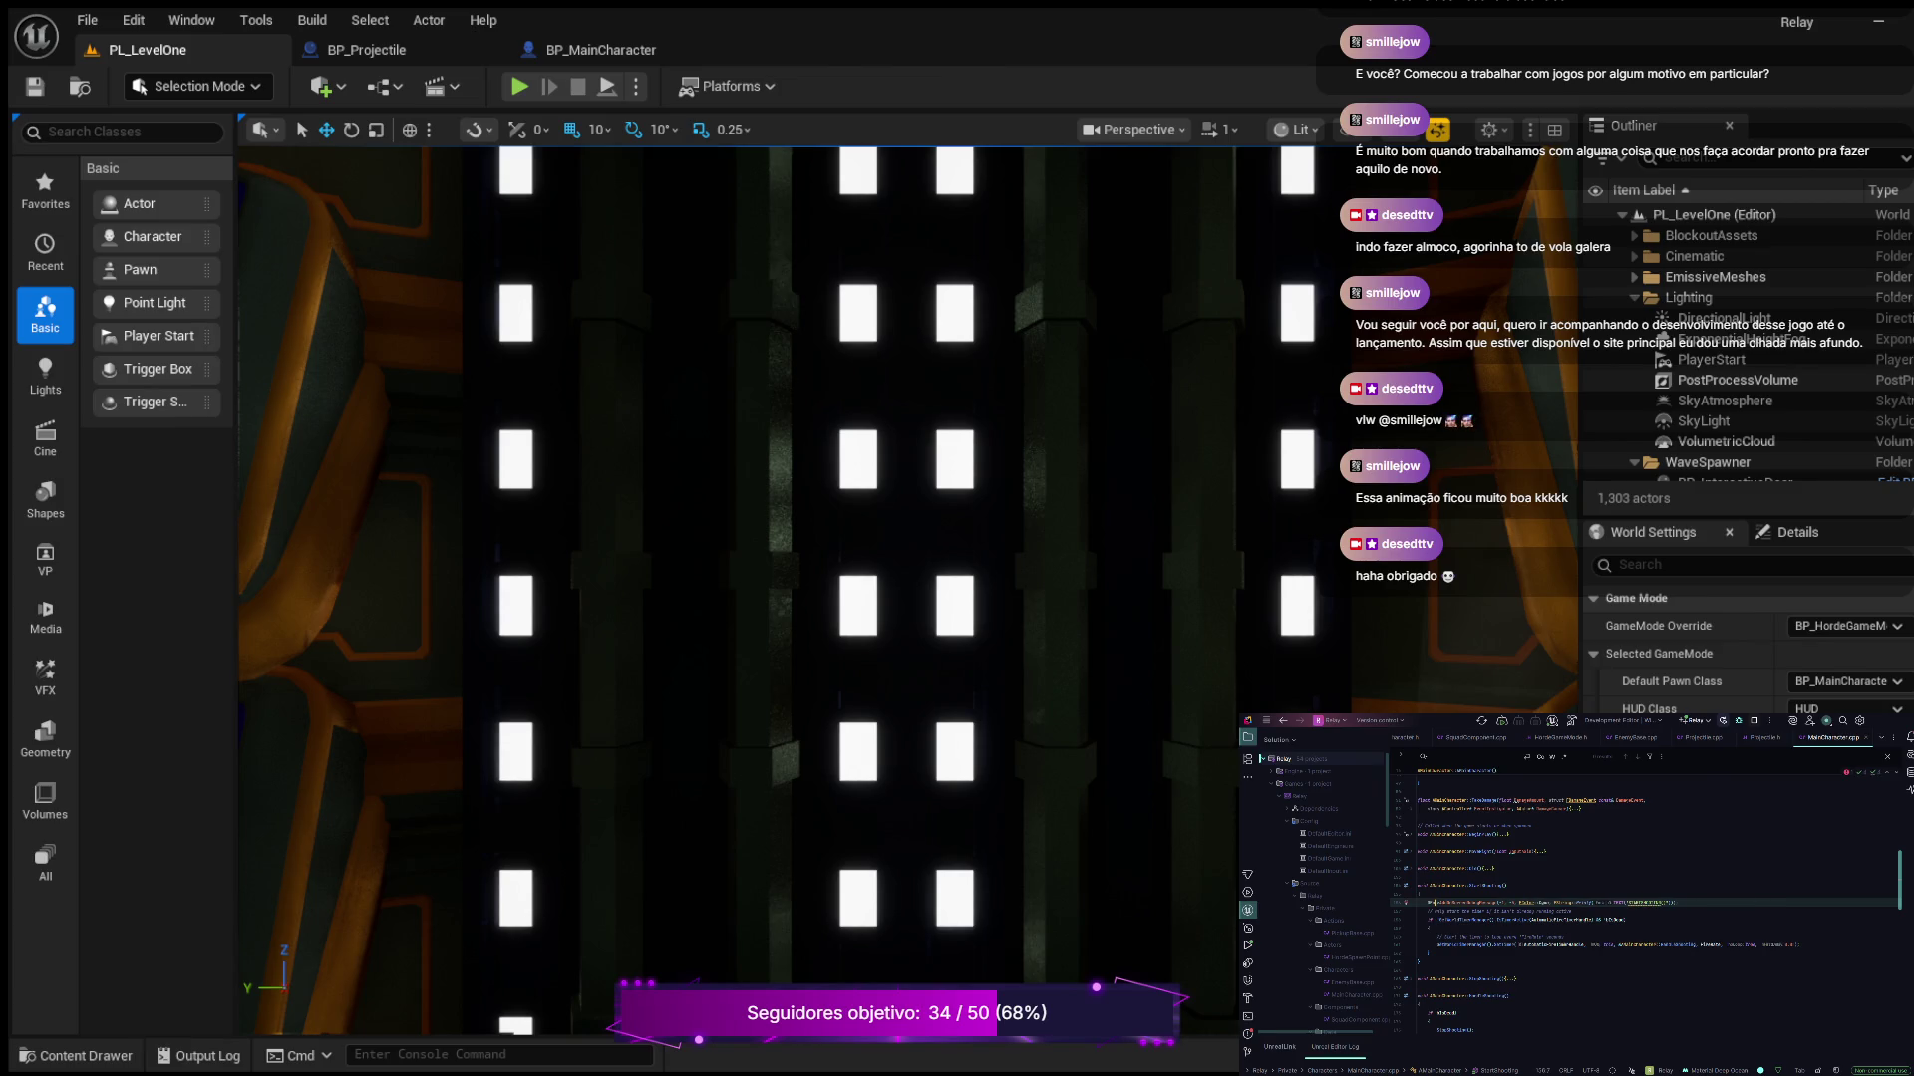
double_click(1436, 902)
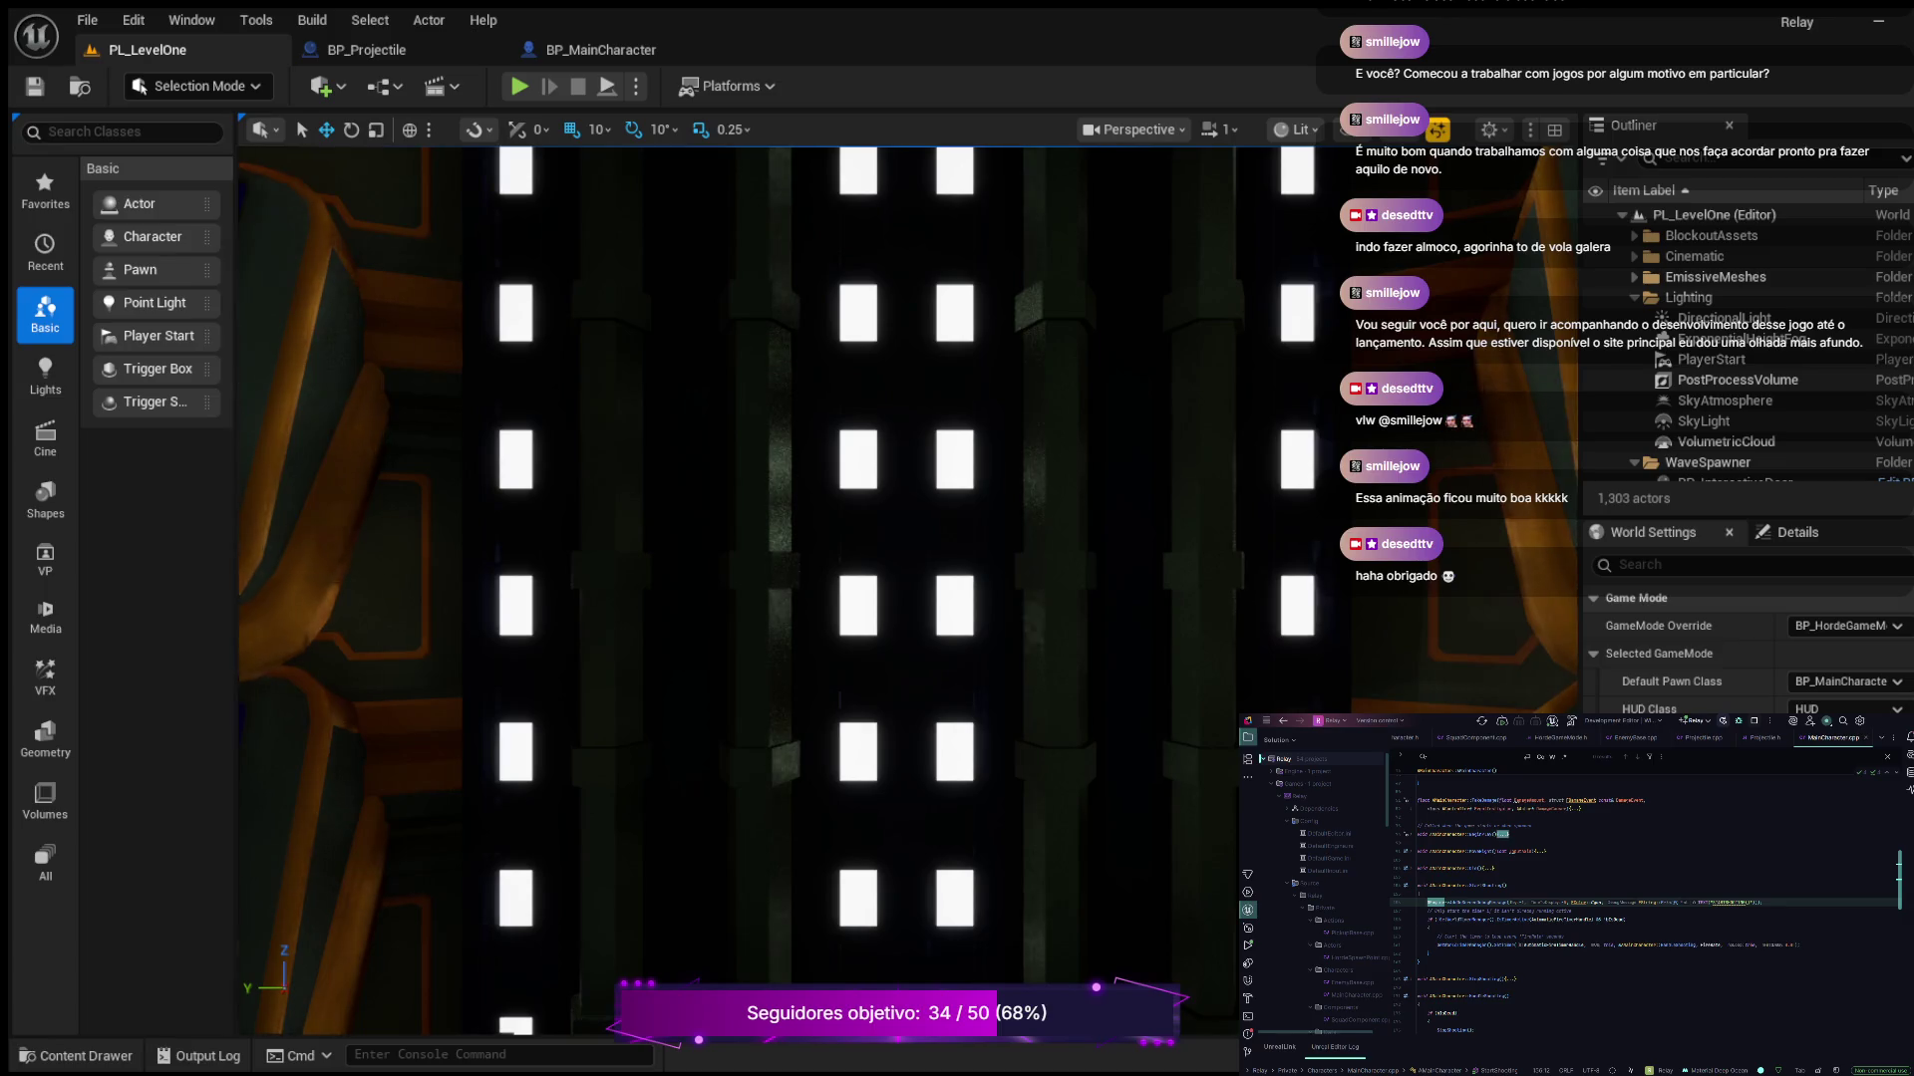
left_click(520, 85)
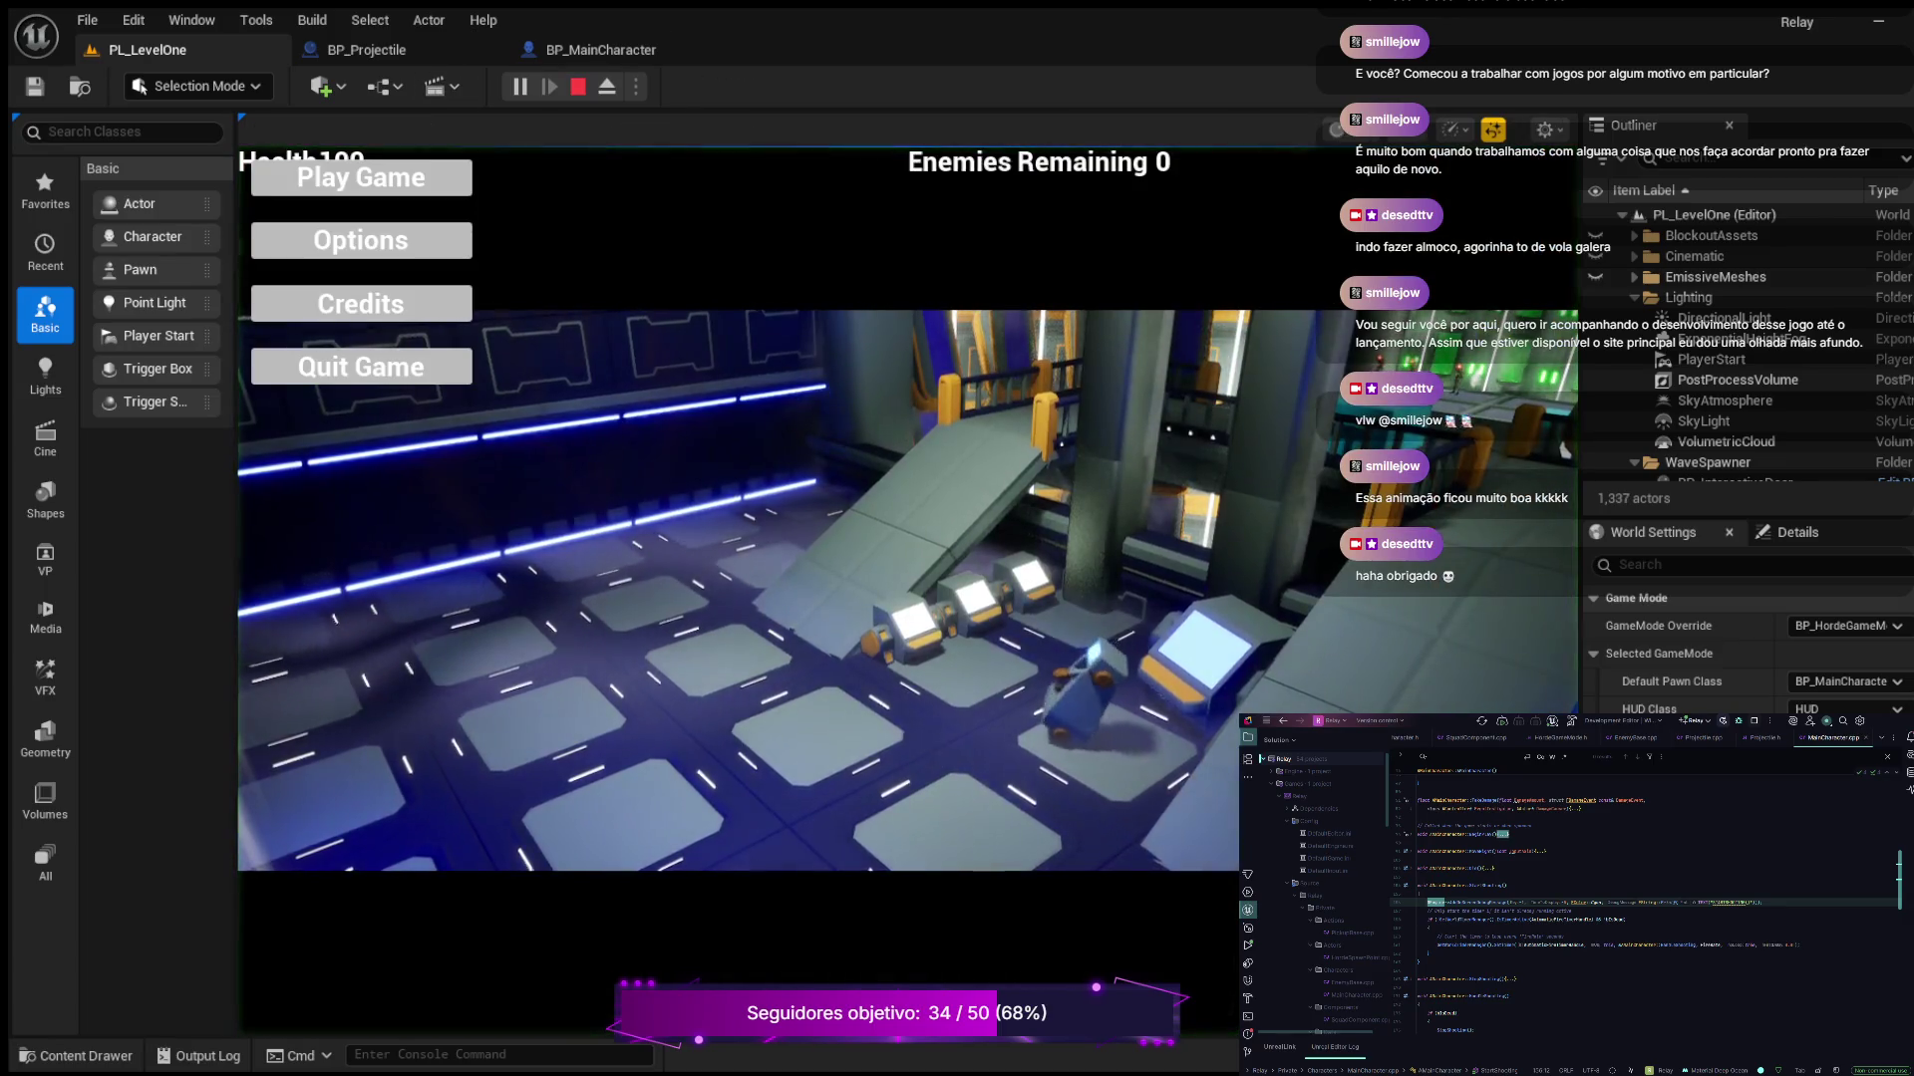
Play the level, walk up the walkway firing to confirm the STARTSHOOTING() print, then stop PIE
left_click(361, 177)
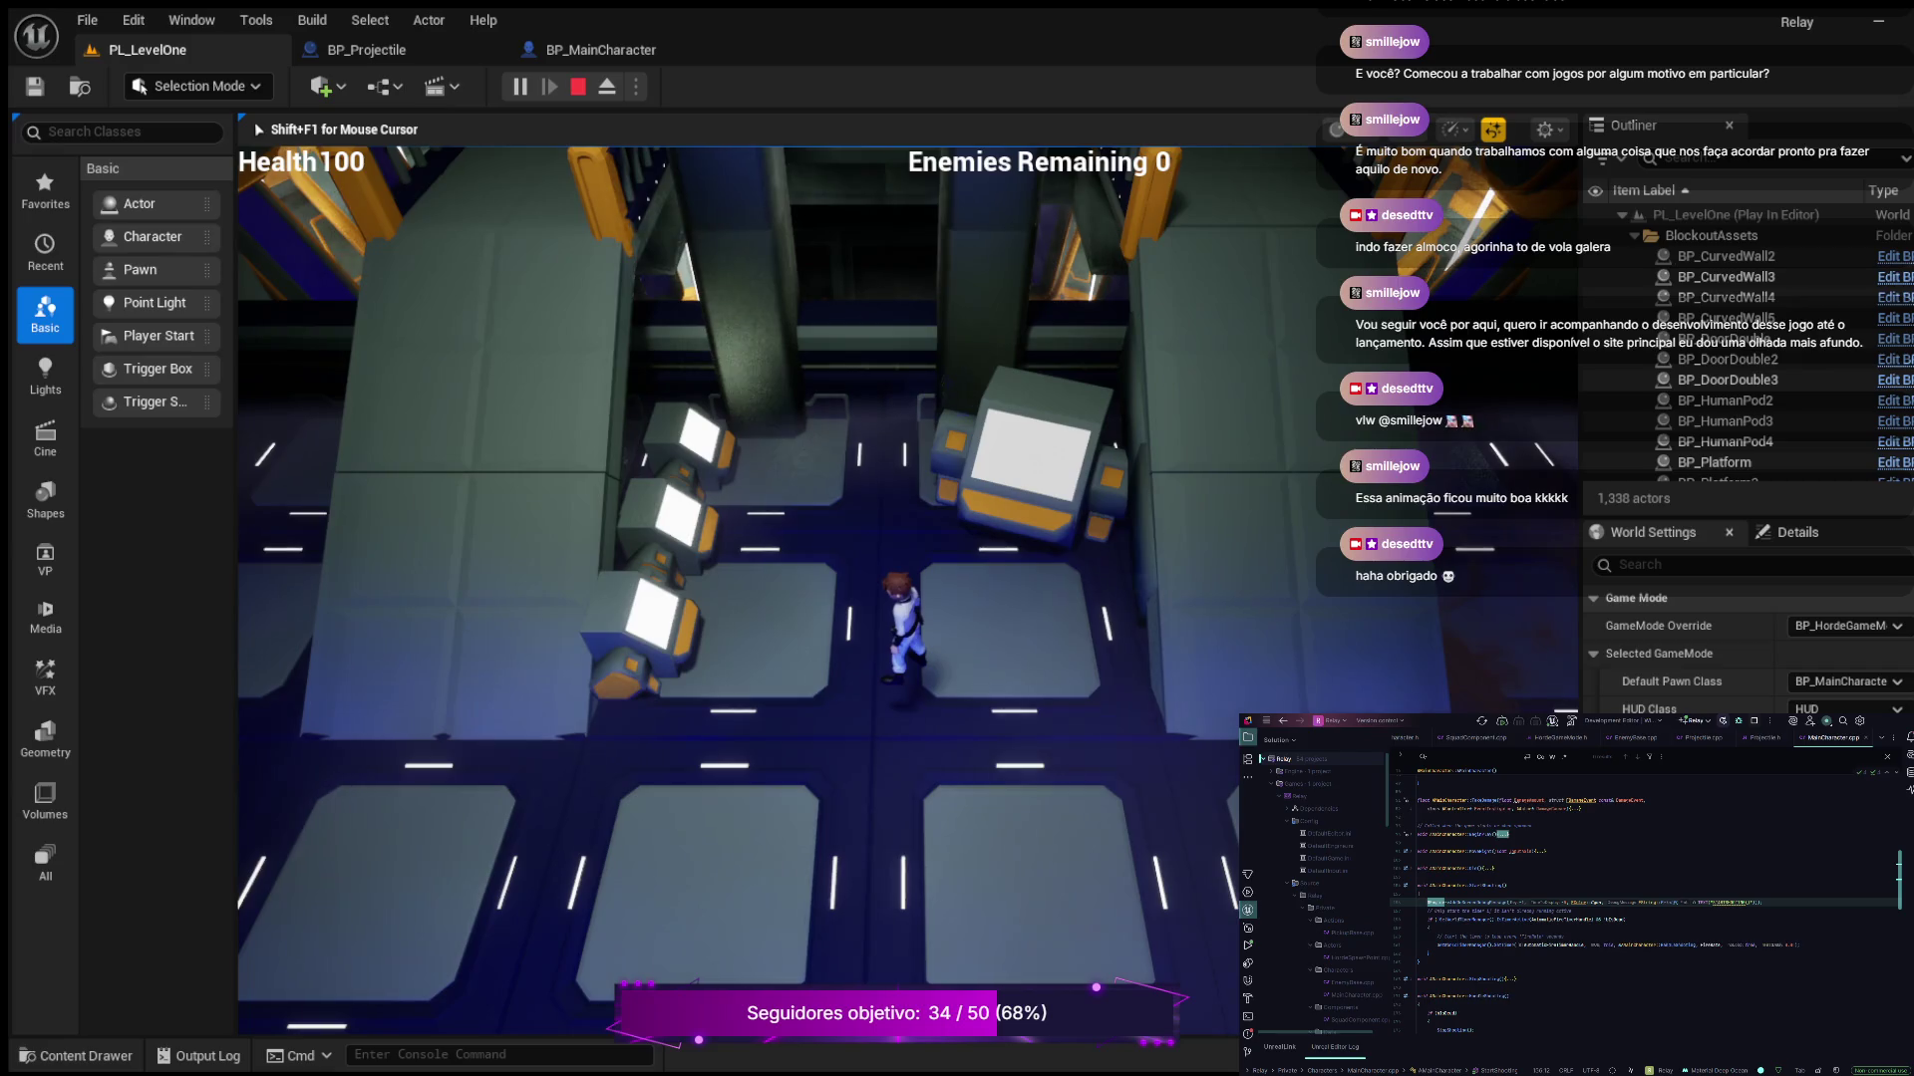
key("w")
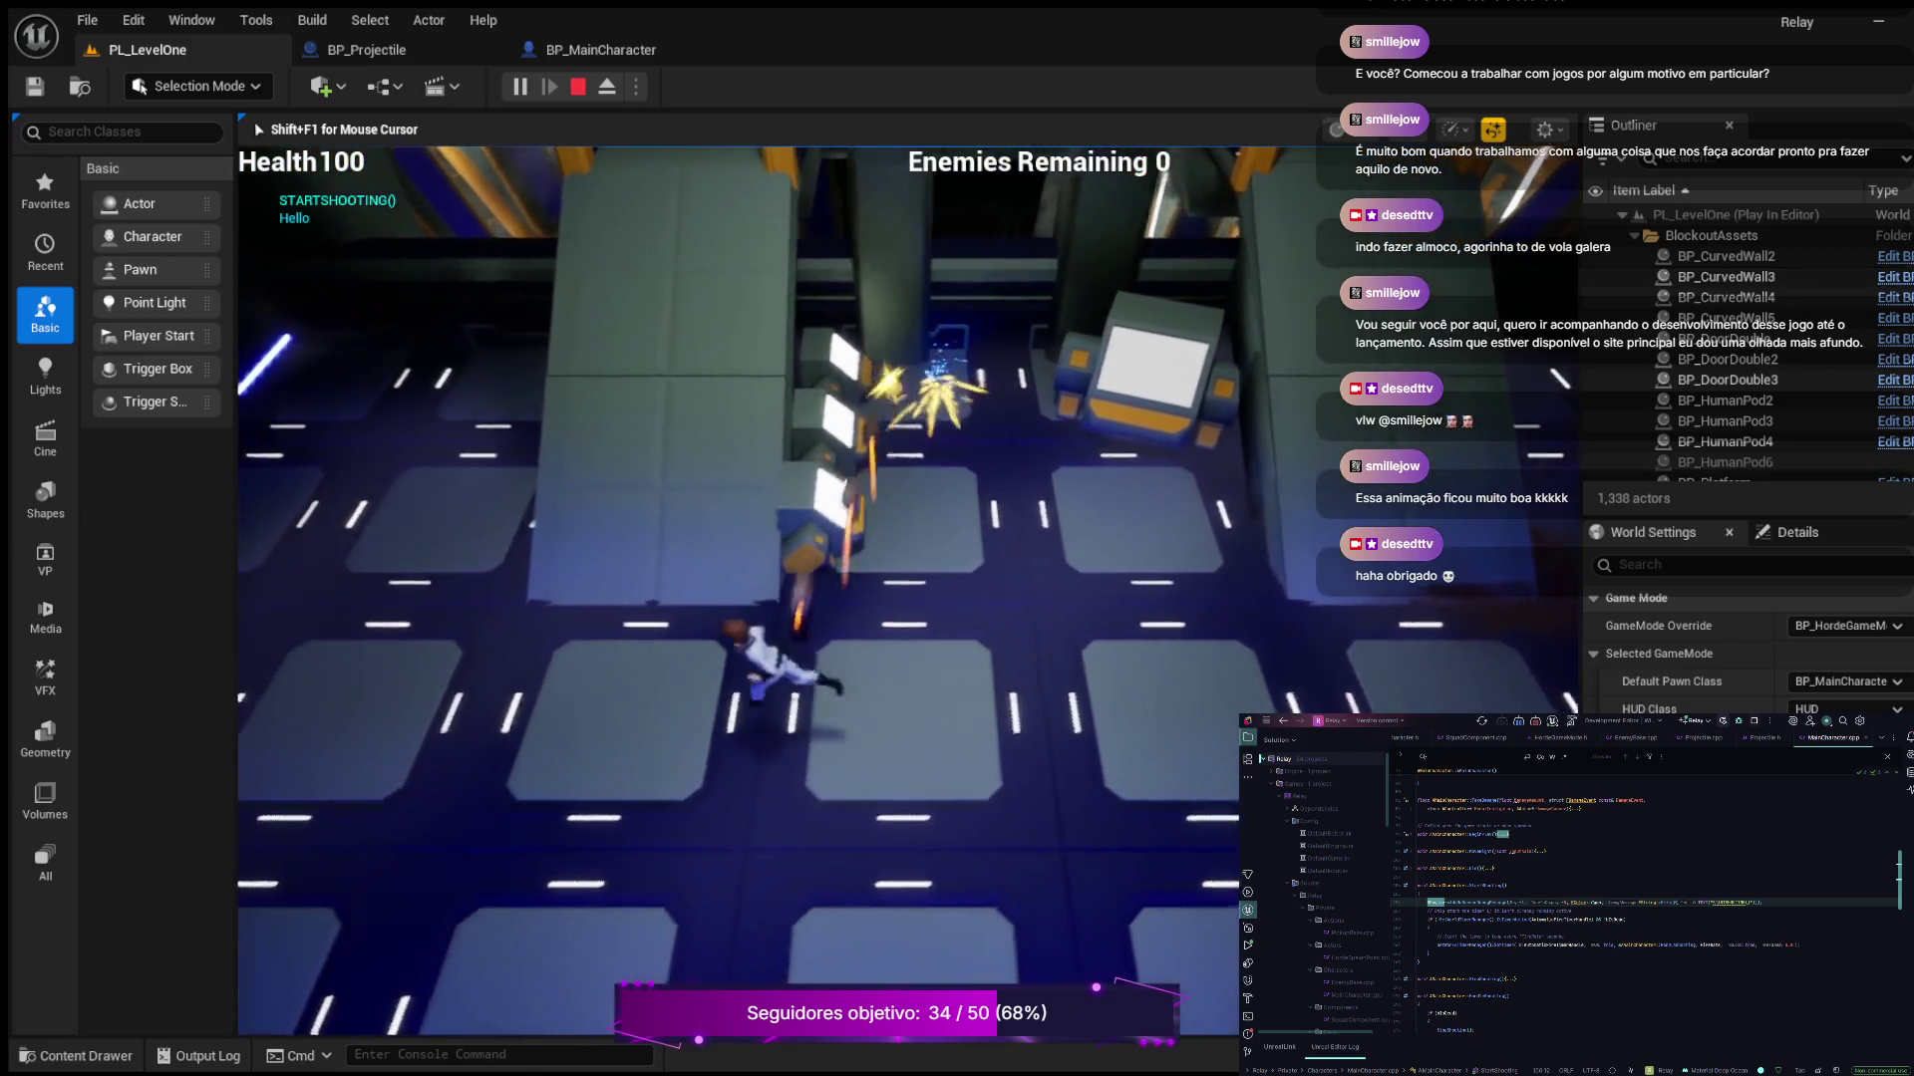
key("w")
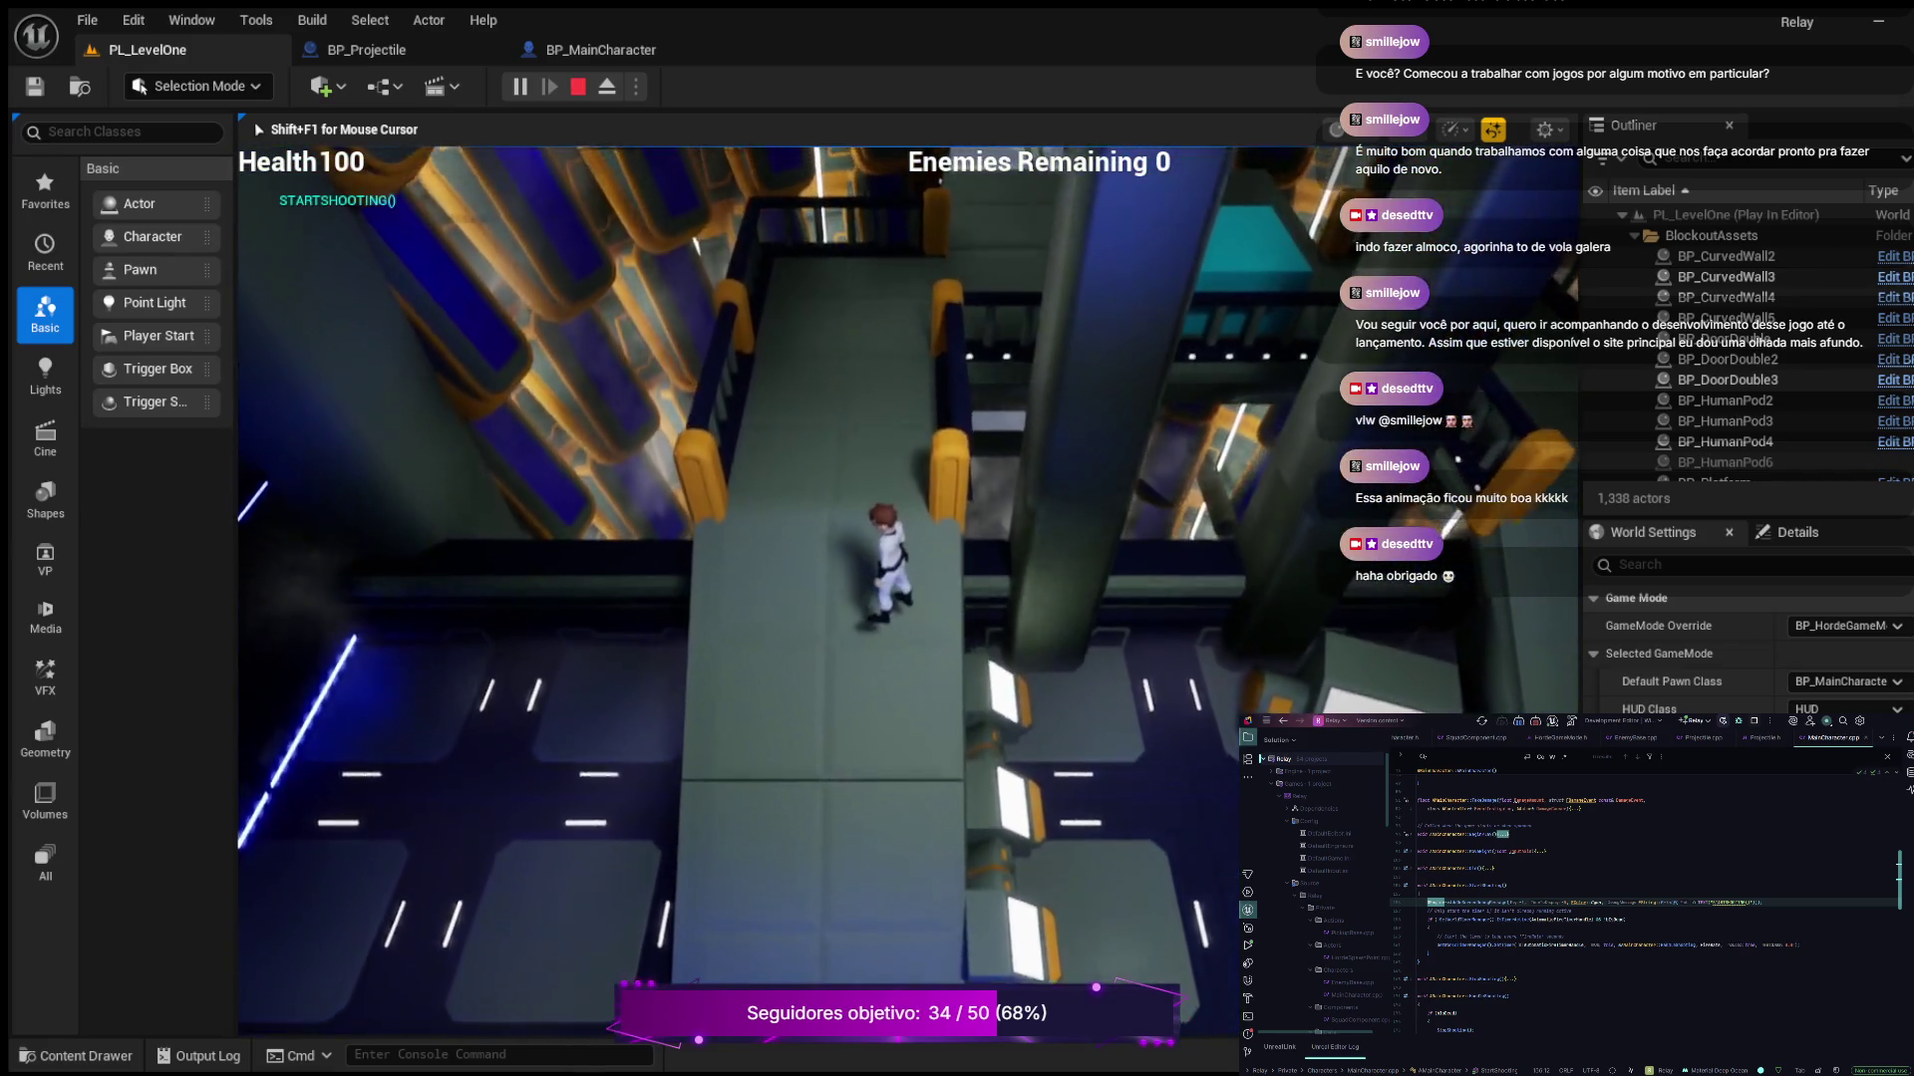
key("w")
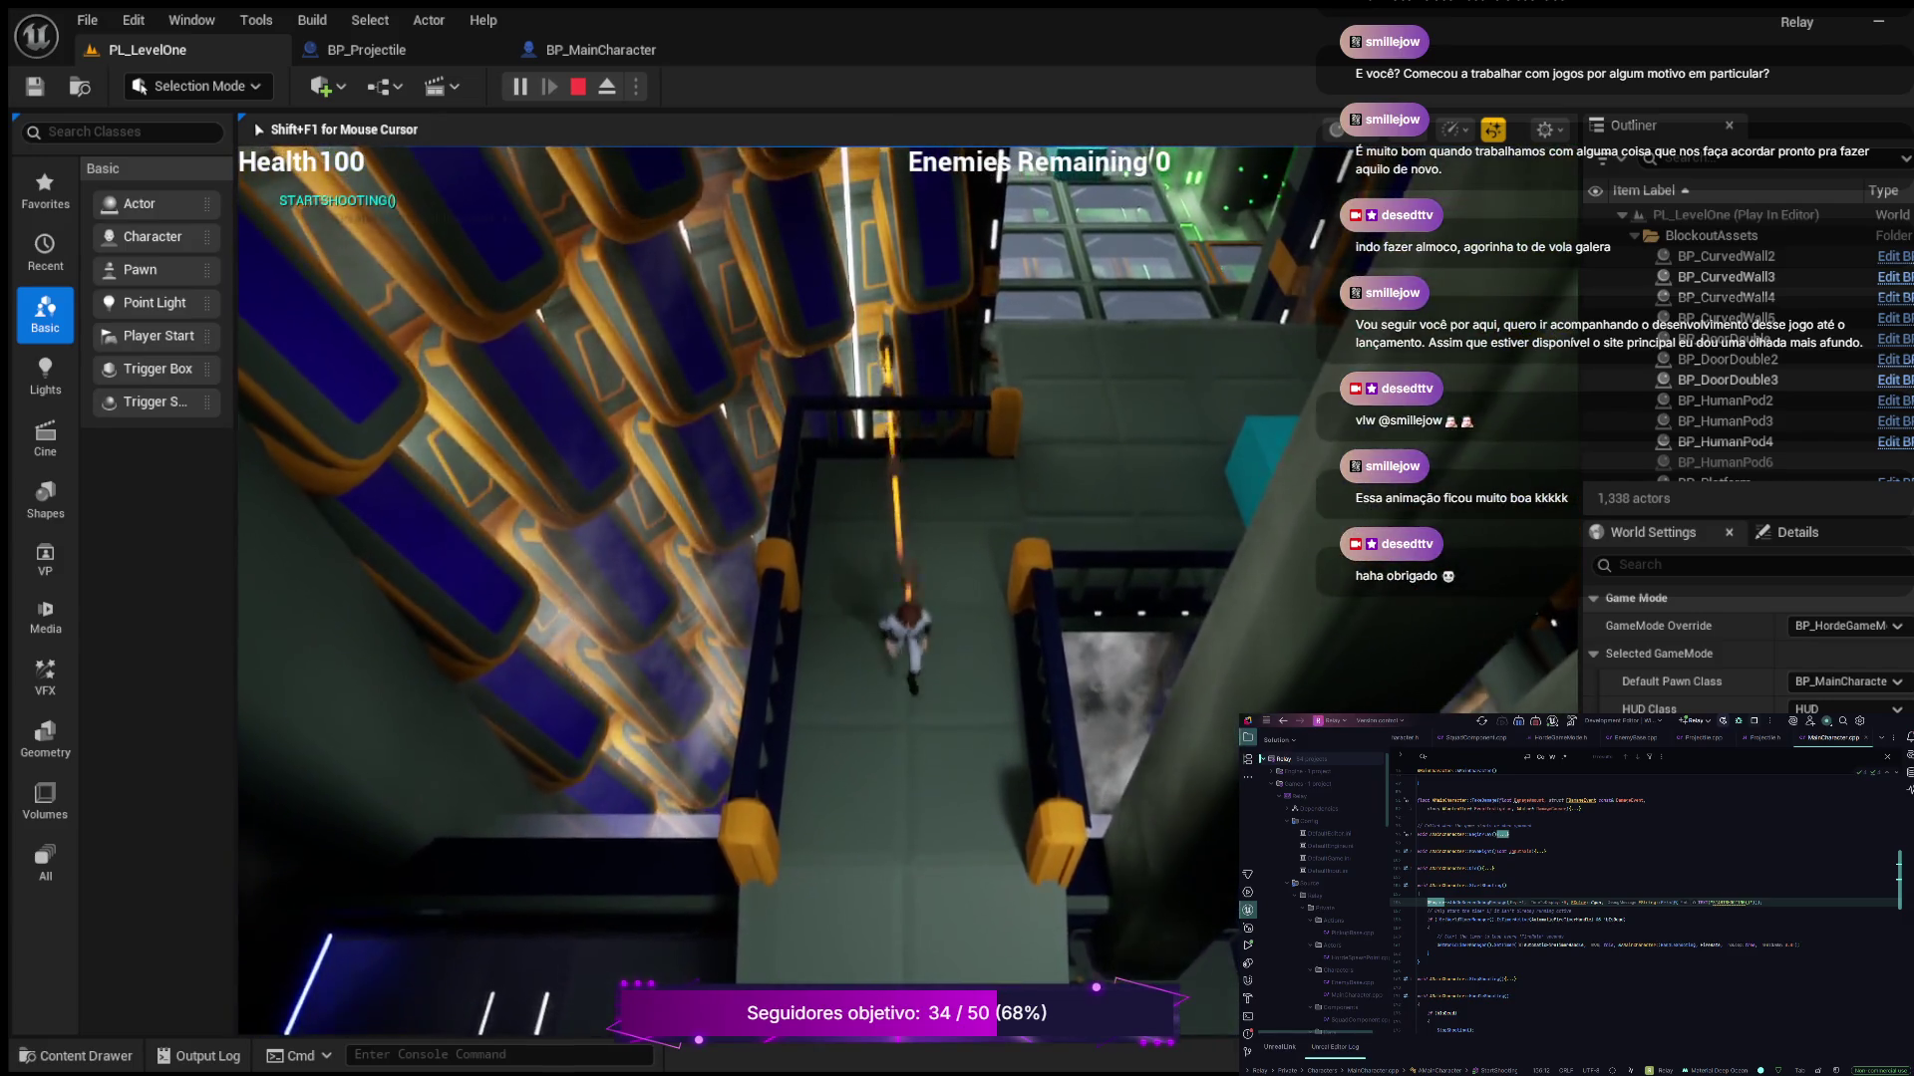
key("w")
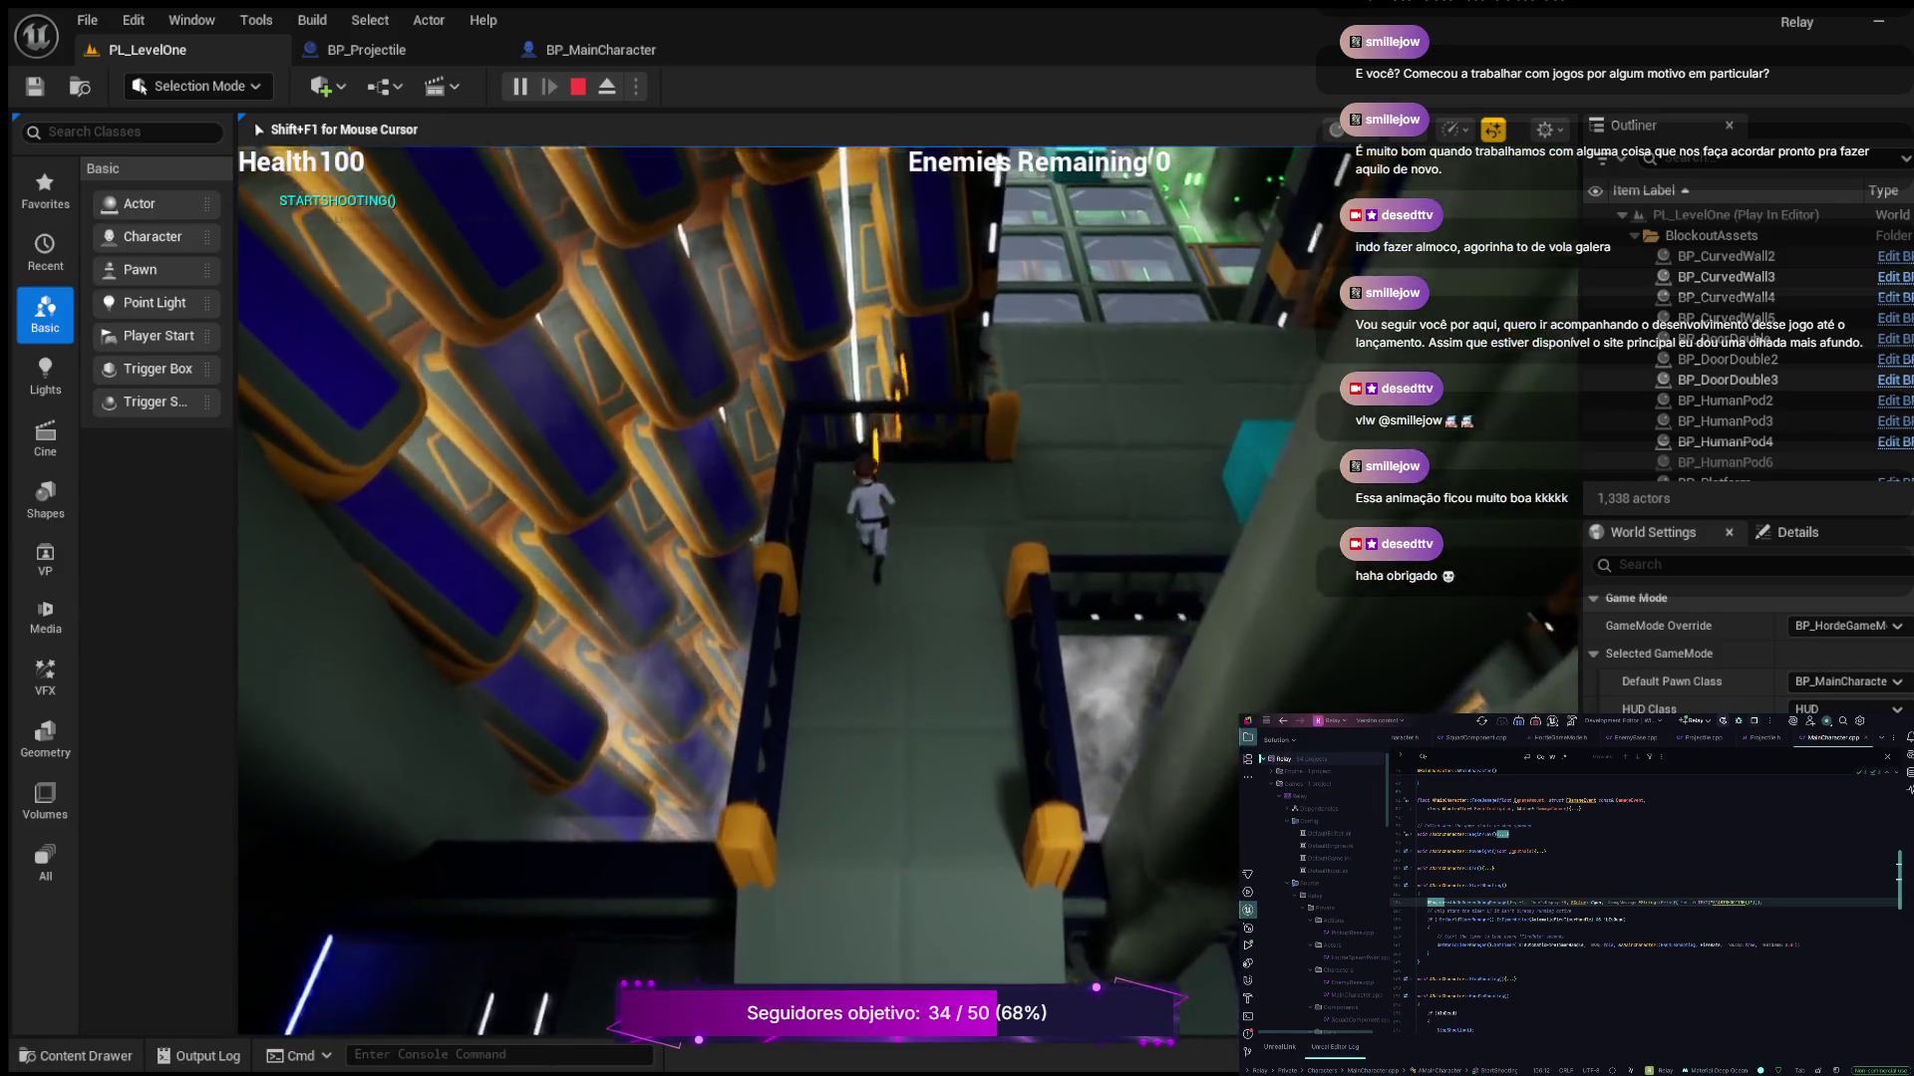
key("Escape")
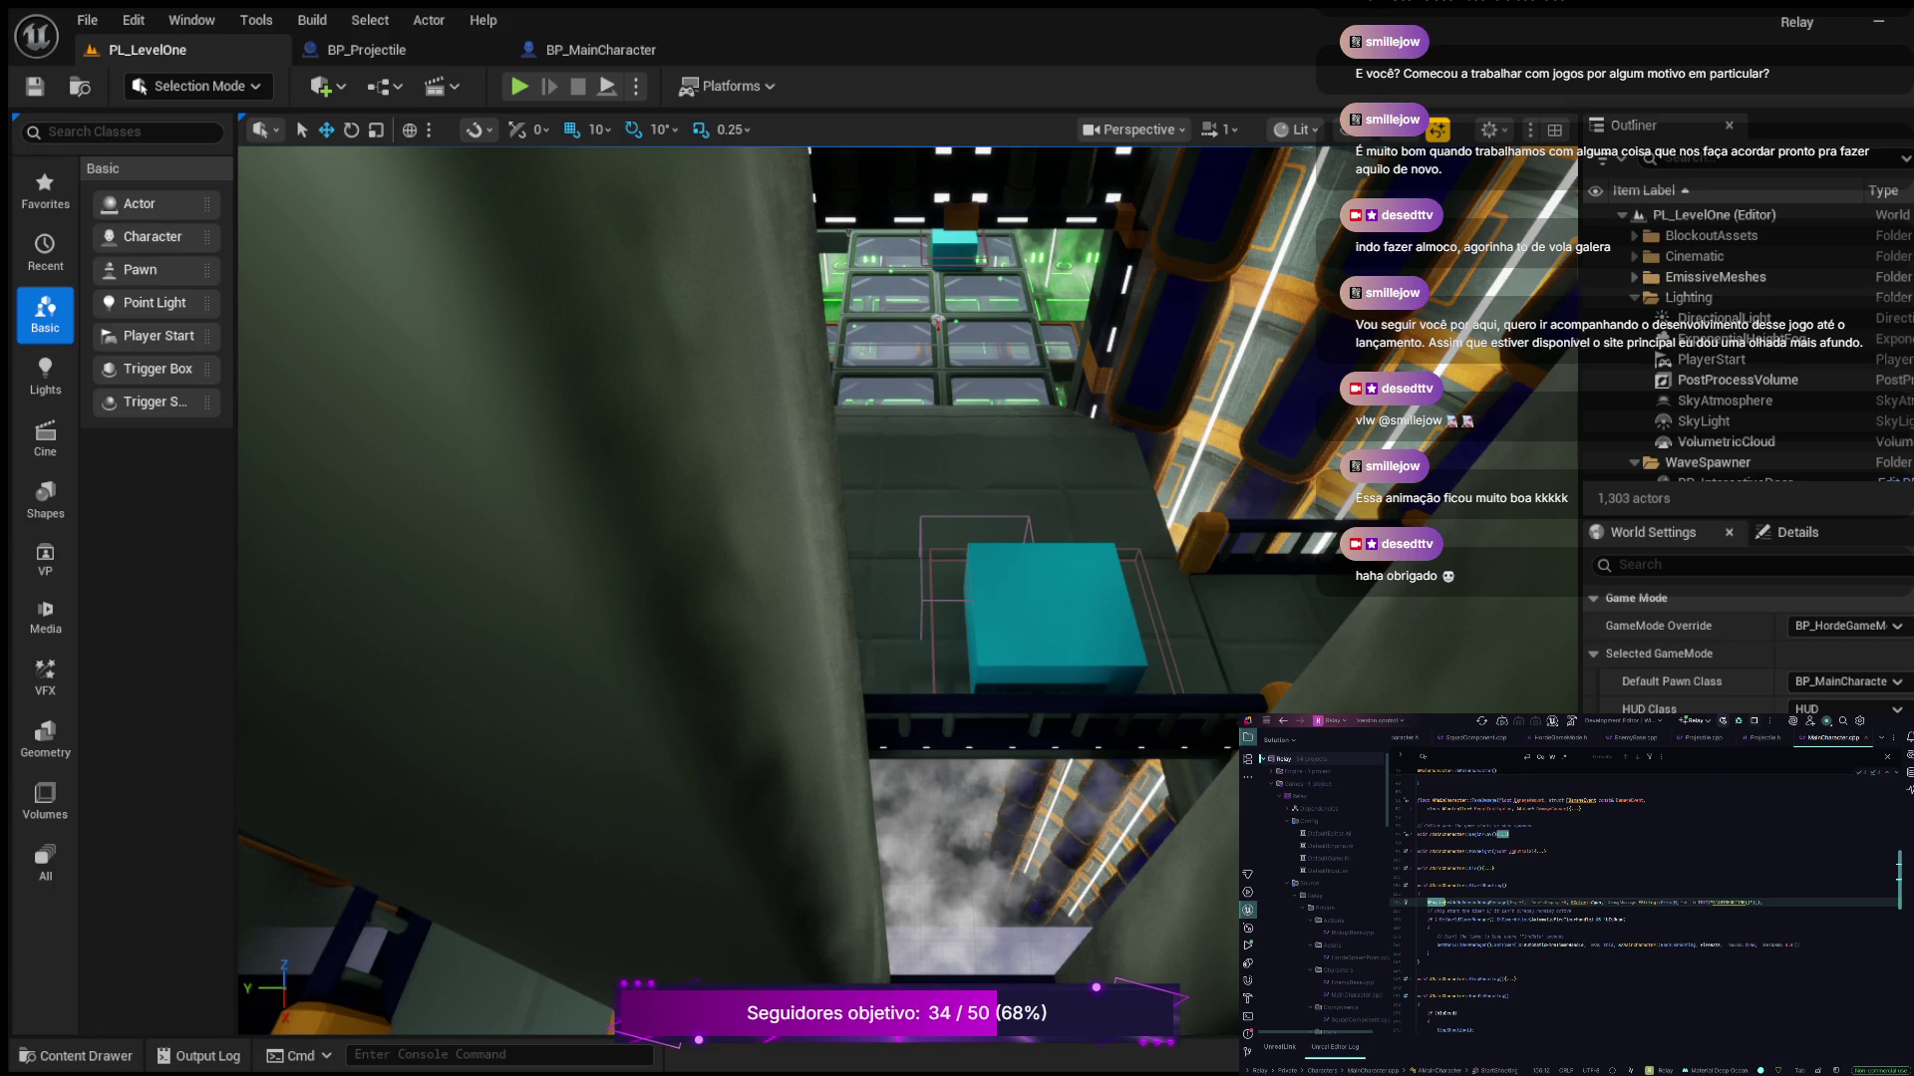
Delete one whole line in MainCharacter.cpp, then switch to EnemyBase.cpp
left_click_drag(1761, 902, 1426, 902)
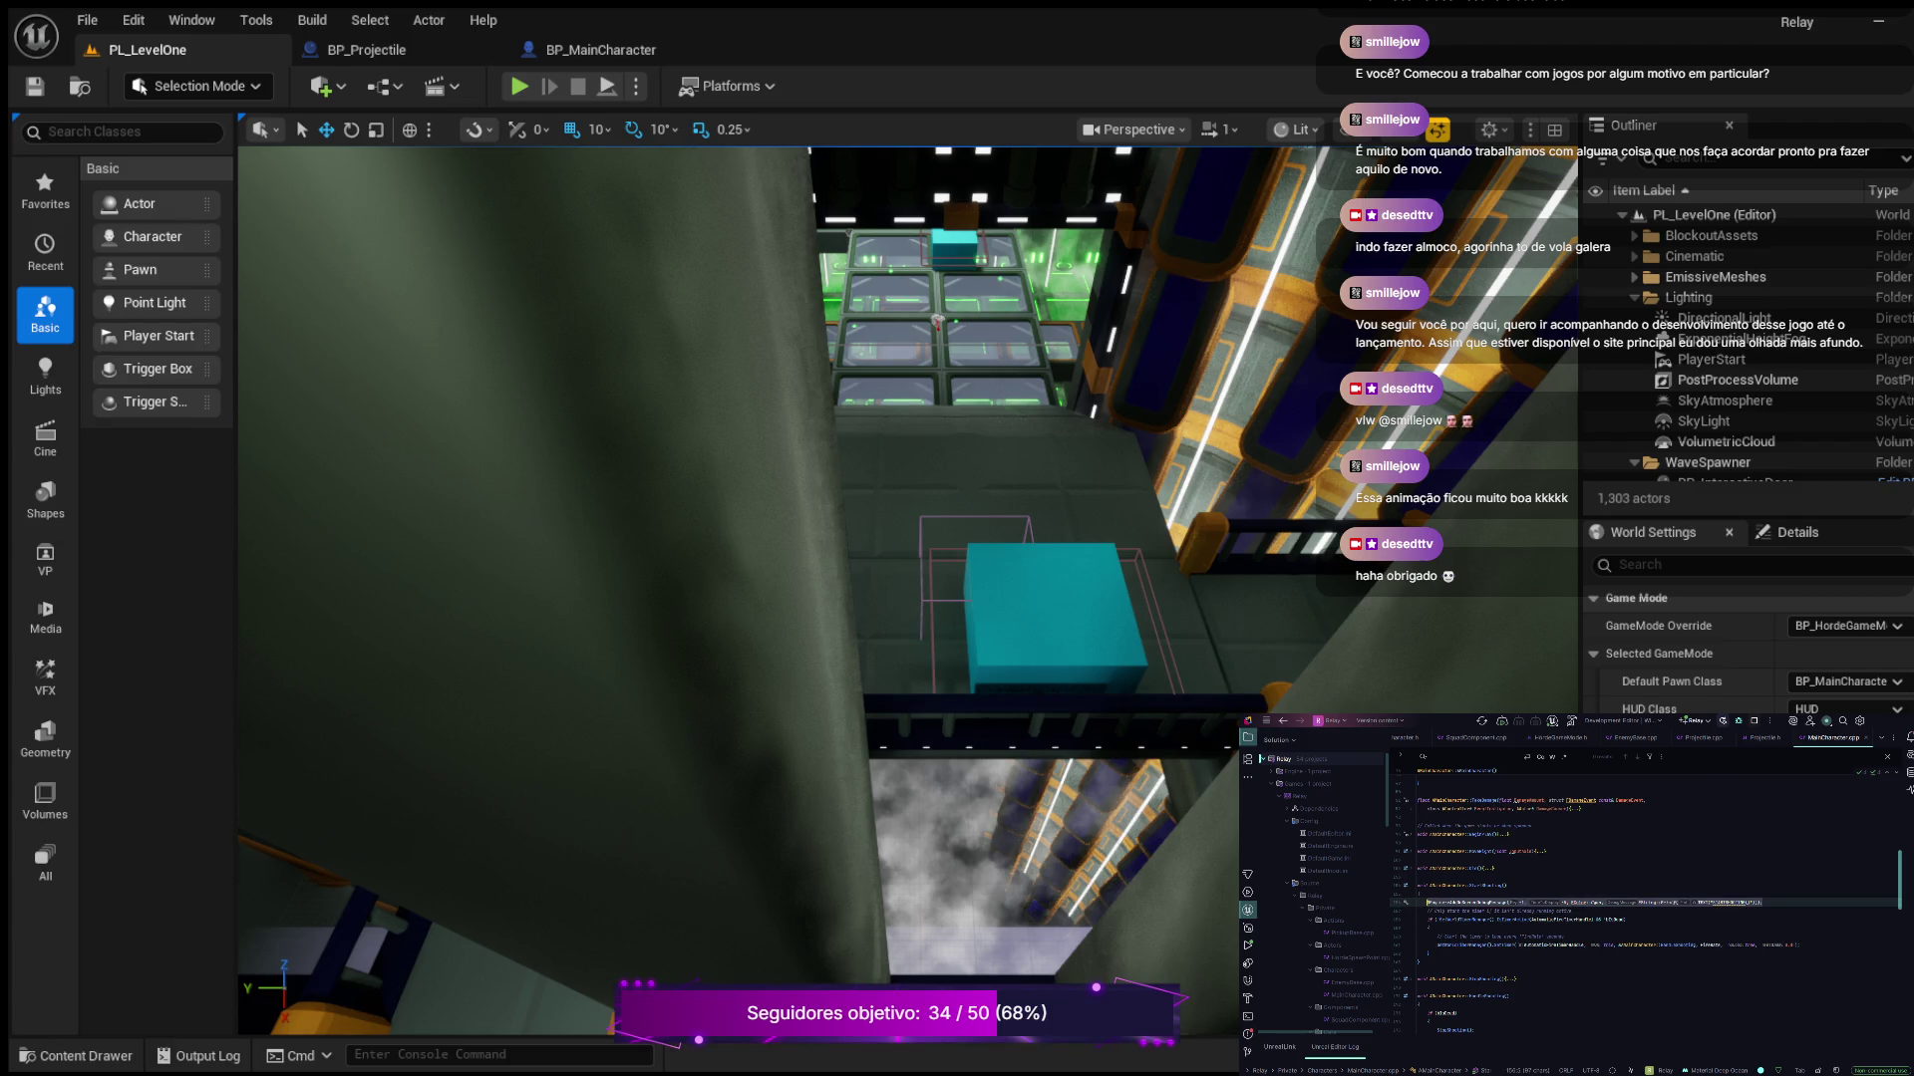
key("BackSpace")
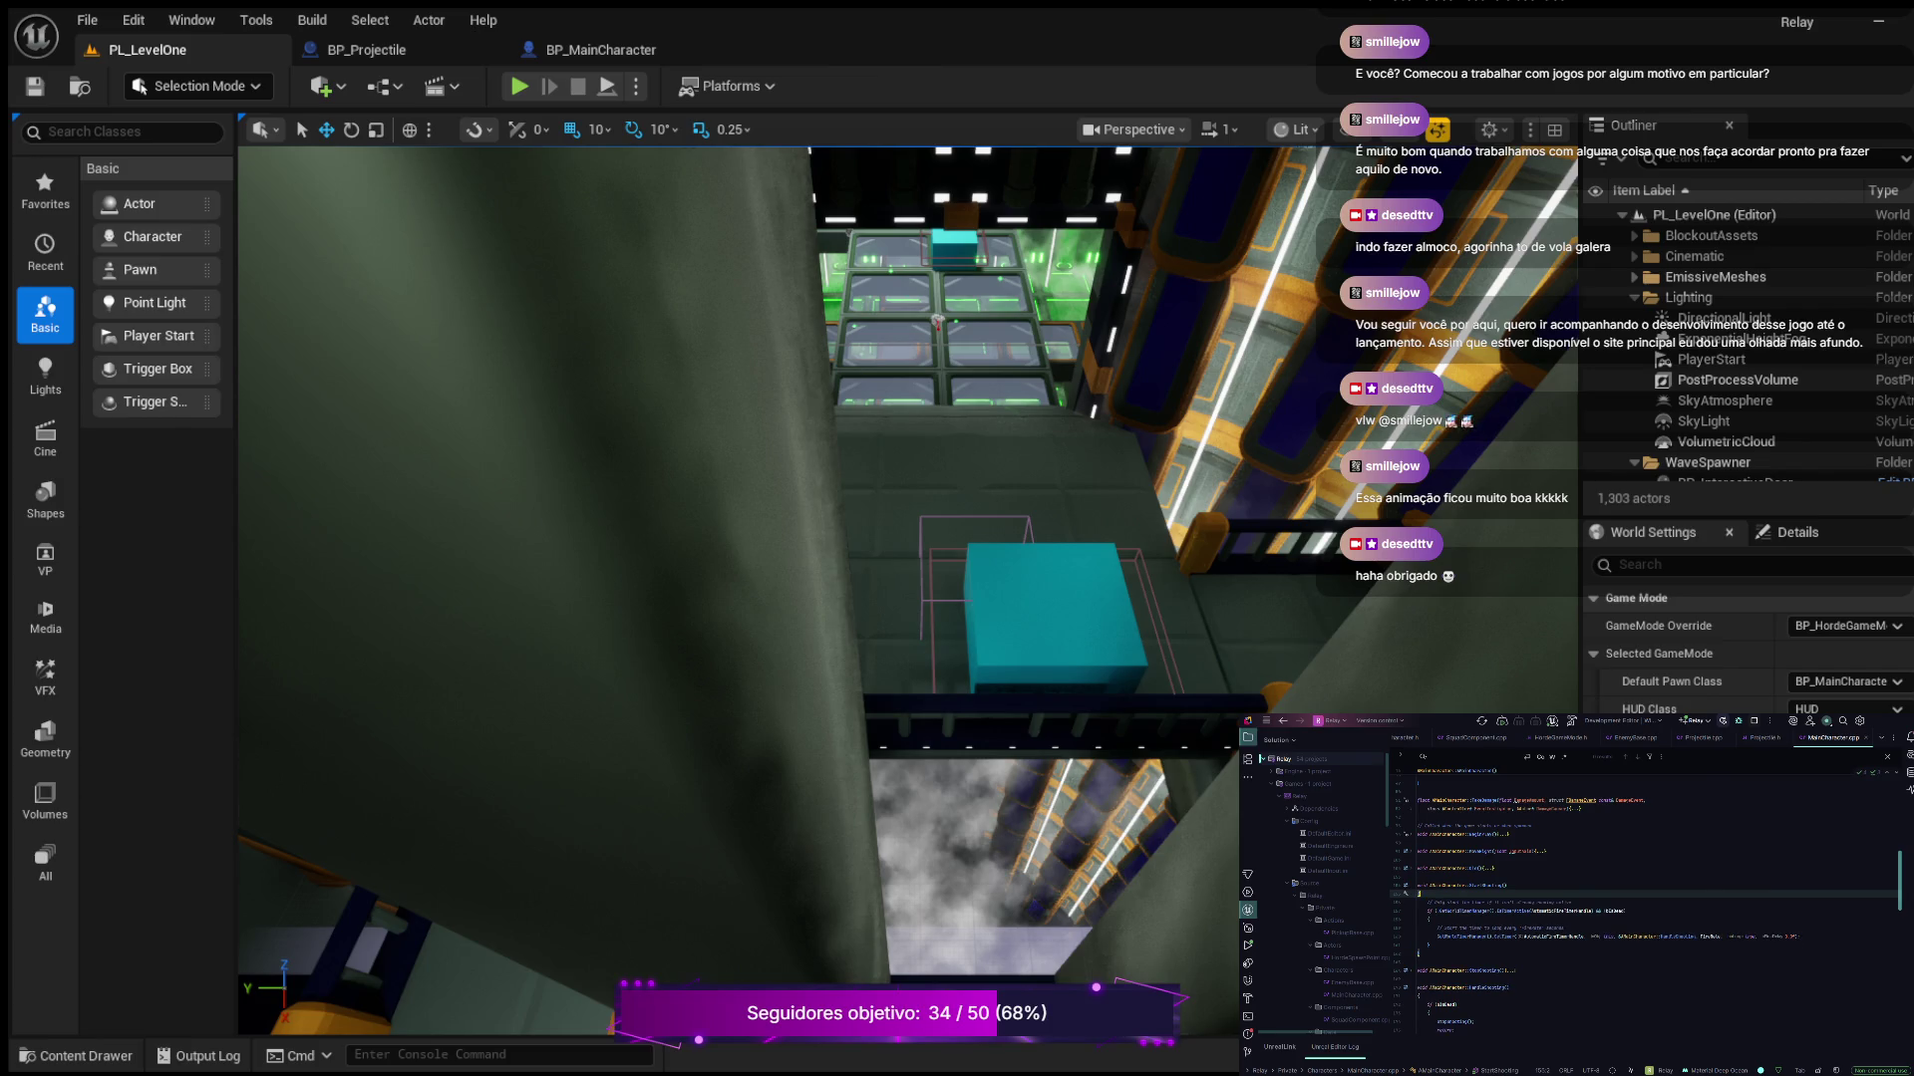
left_click(1634, 738)
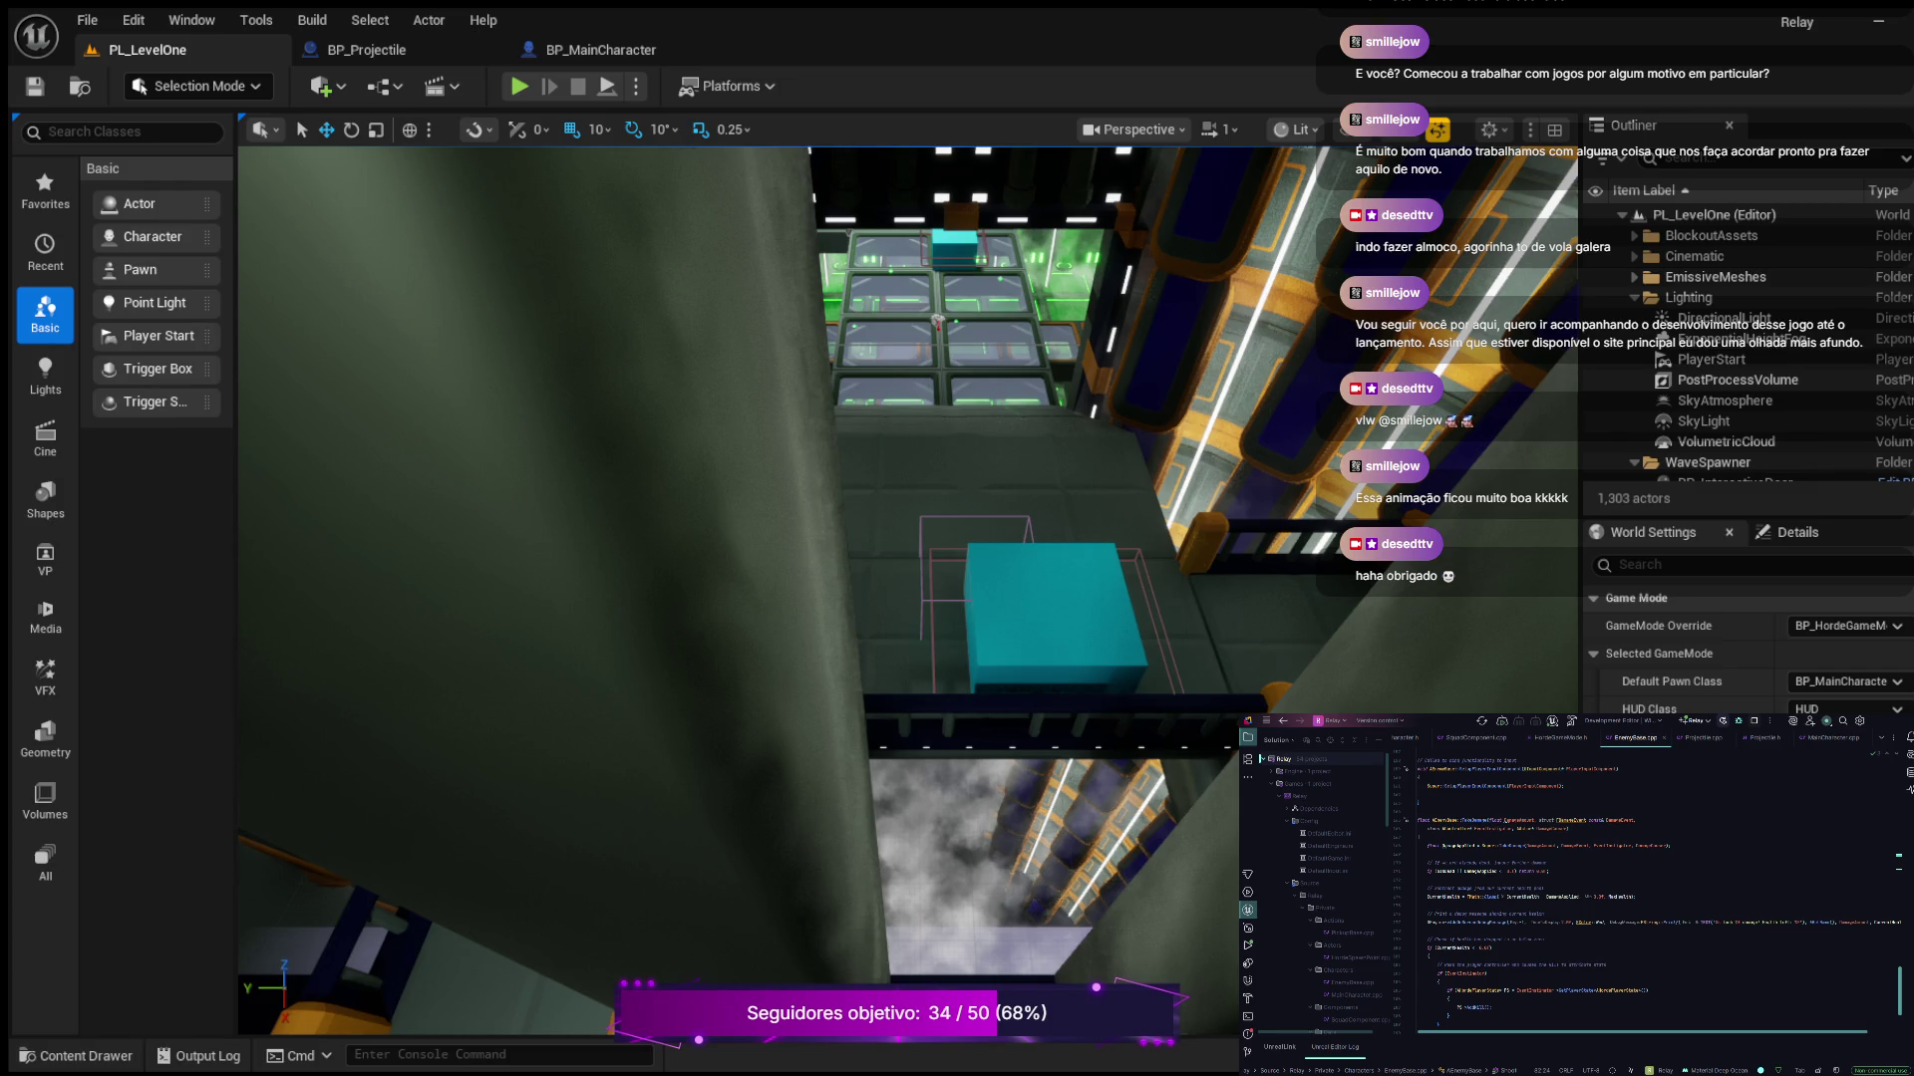
Read through OnOverlapBegin in Projectile.cpp, then switch to BP_Projectile's event graph in Unreal
left_click(1703, 739)
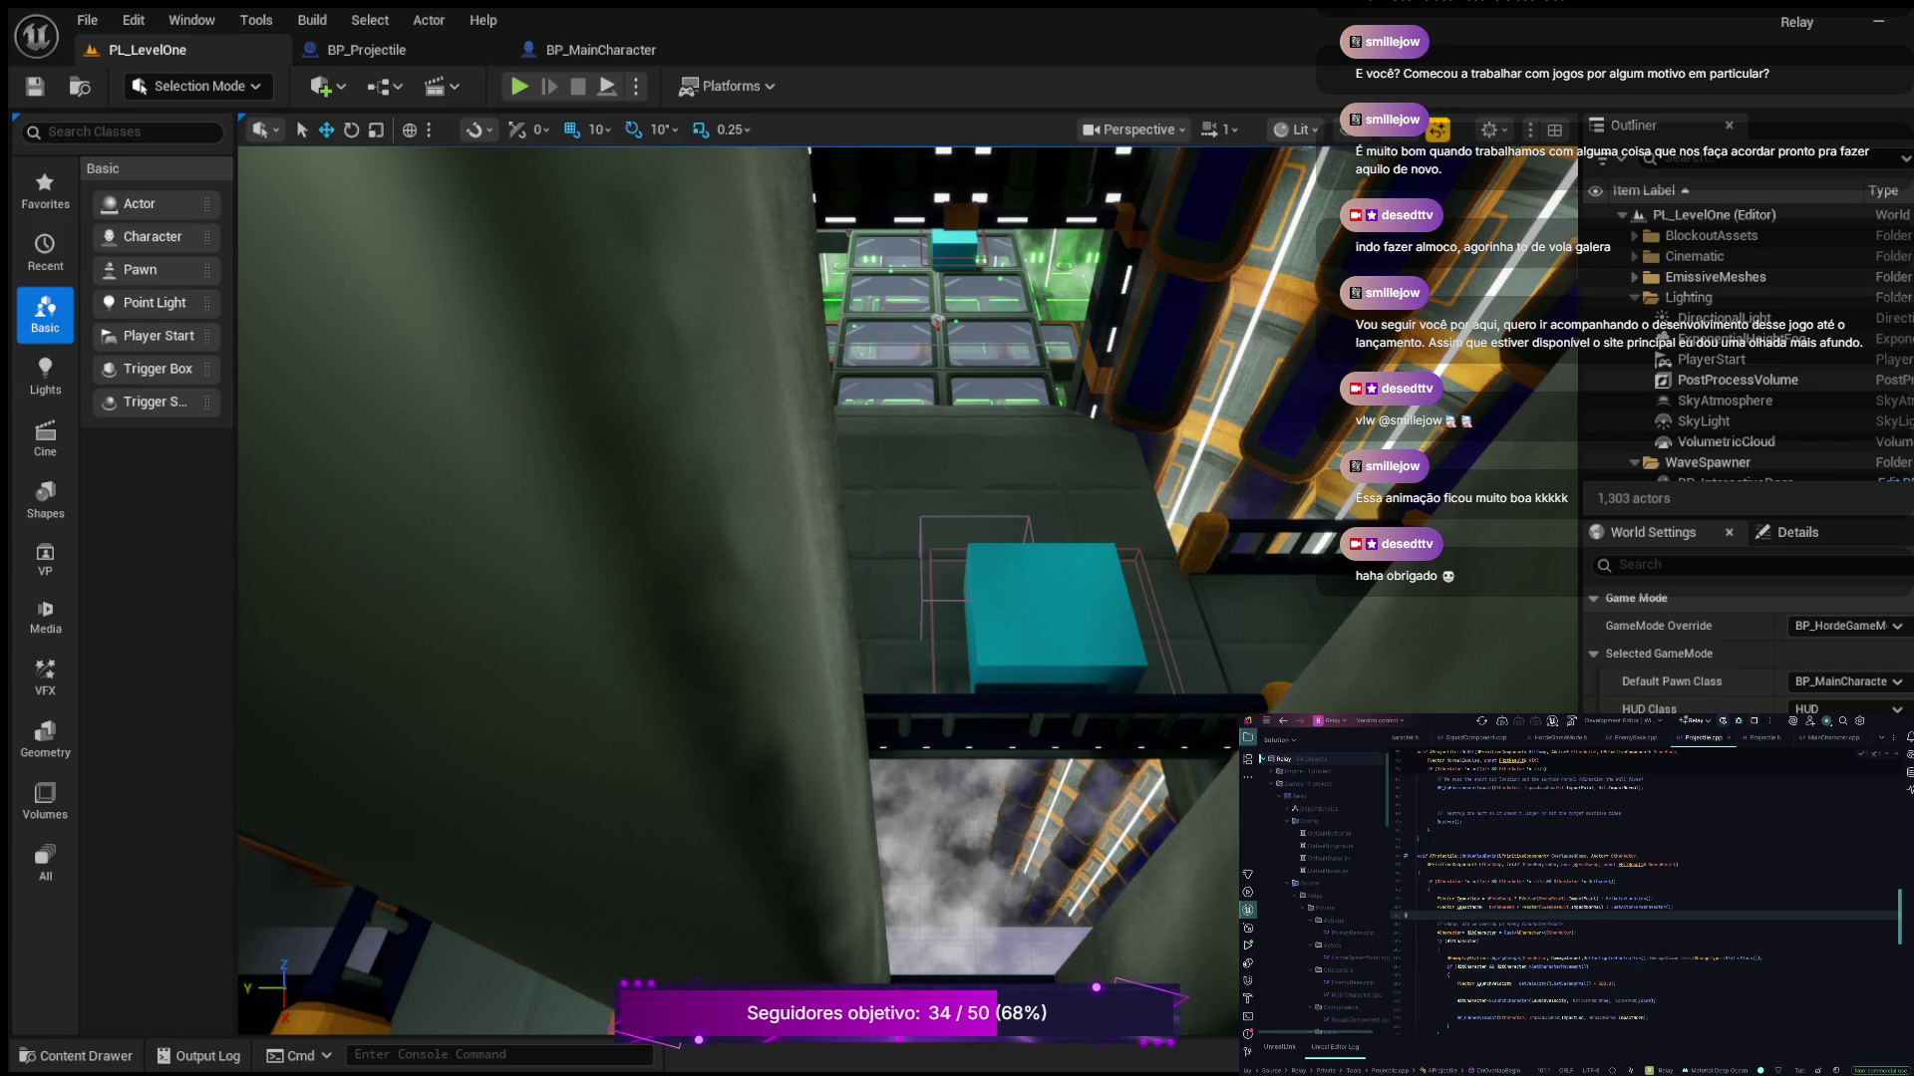
scroll(1644, 897, "down", 5)
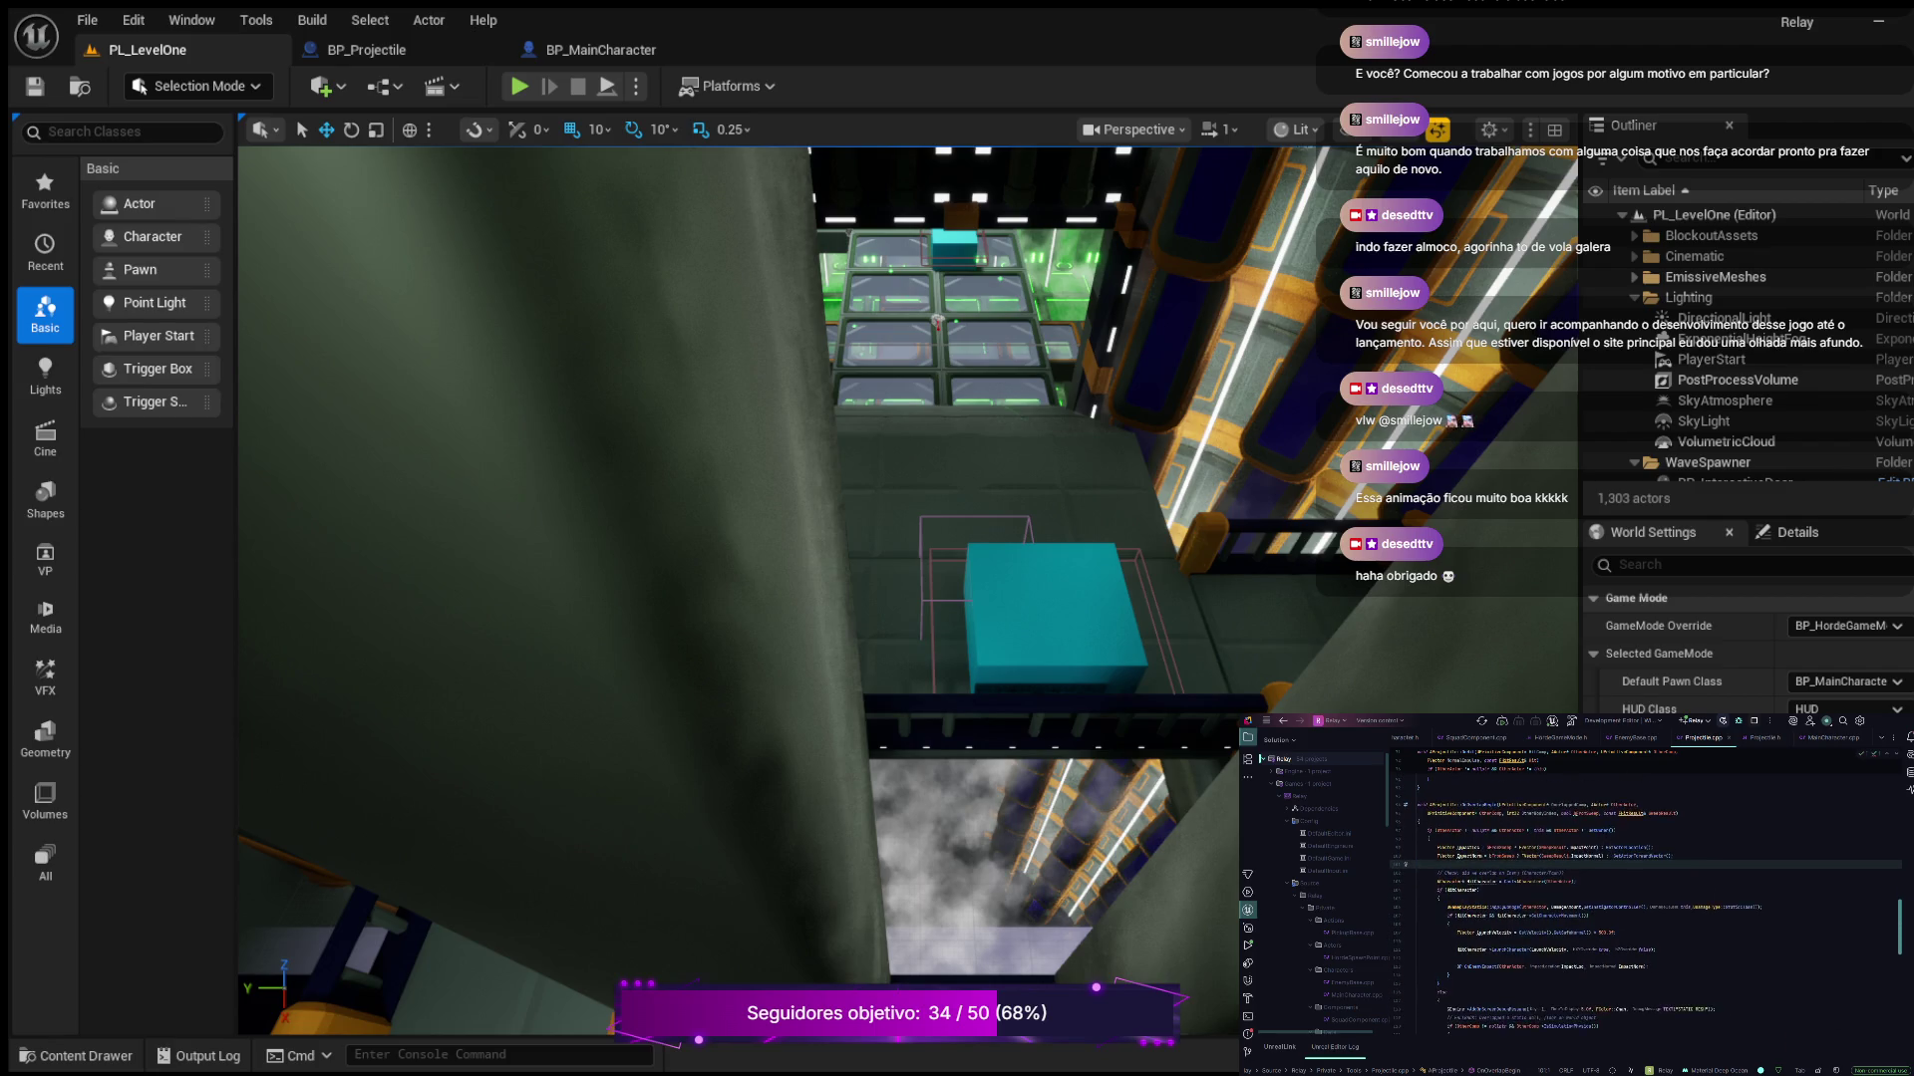
scroll(1644, 898, "down", 7)
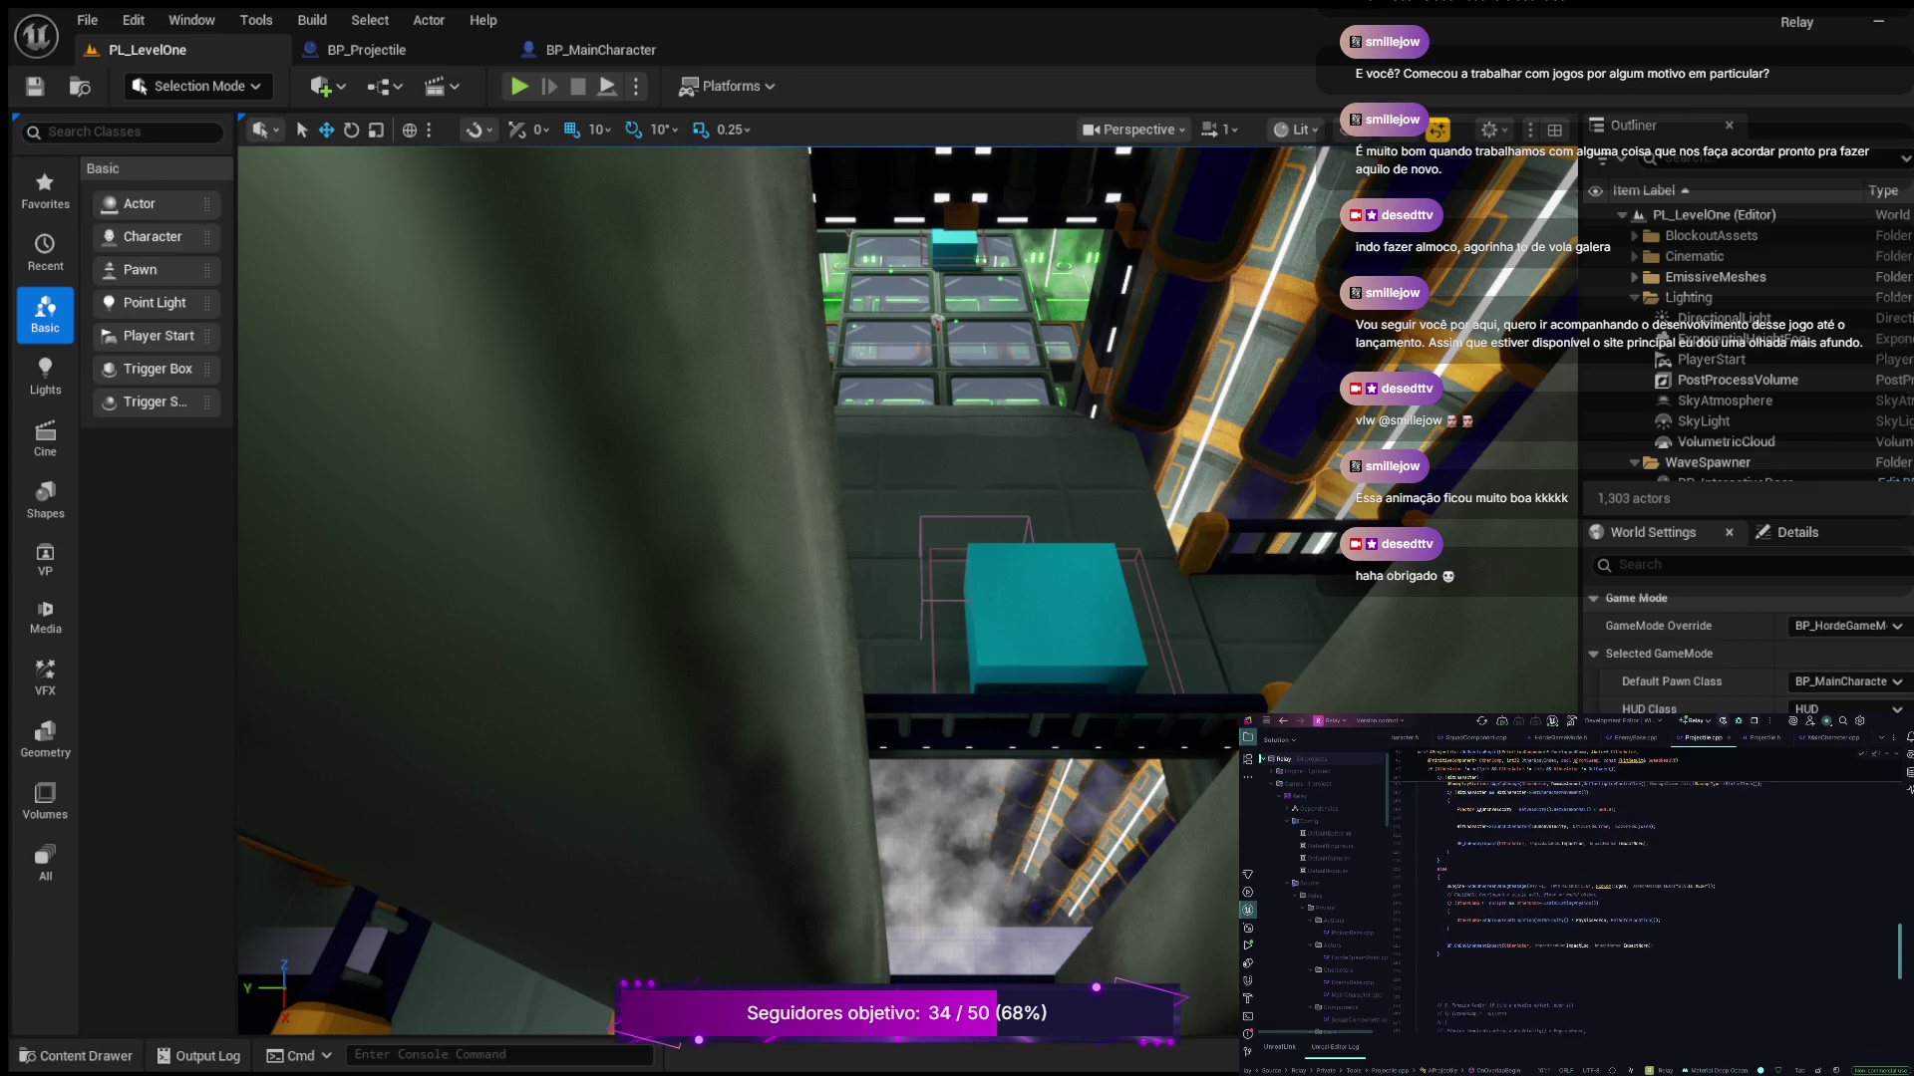
scroll(1645, 897, "down", 3)
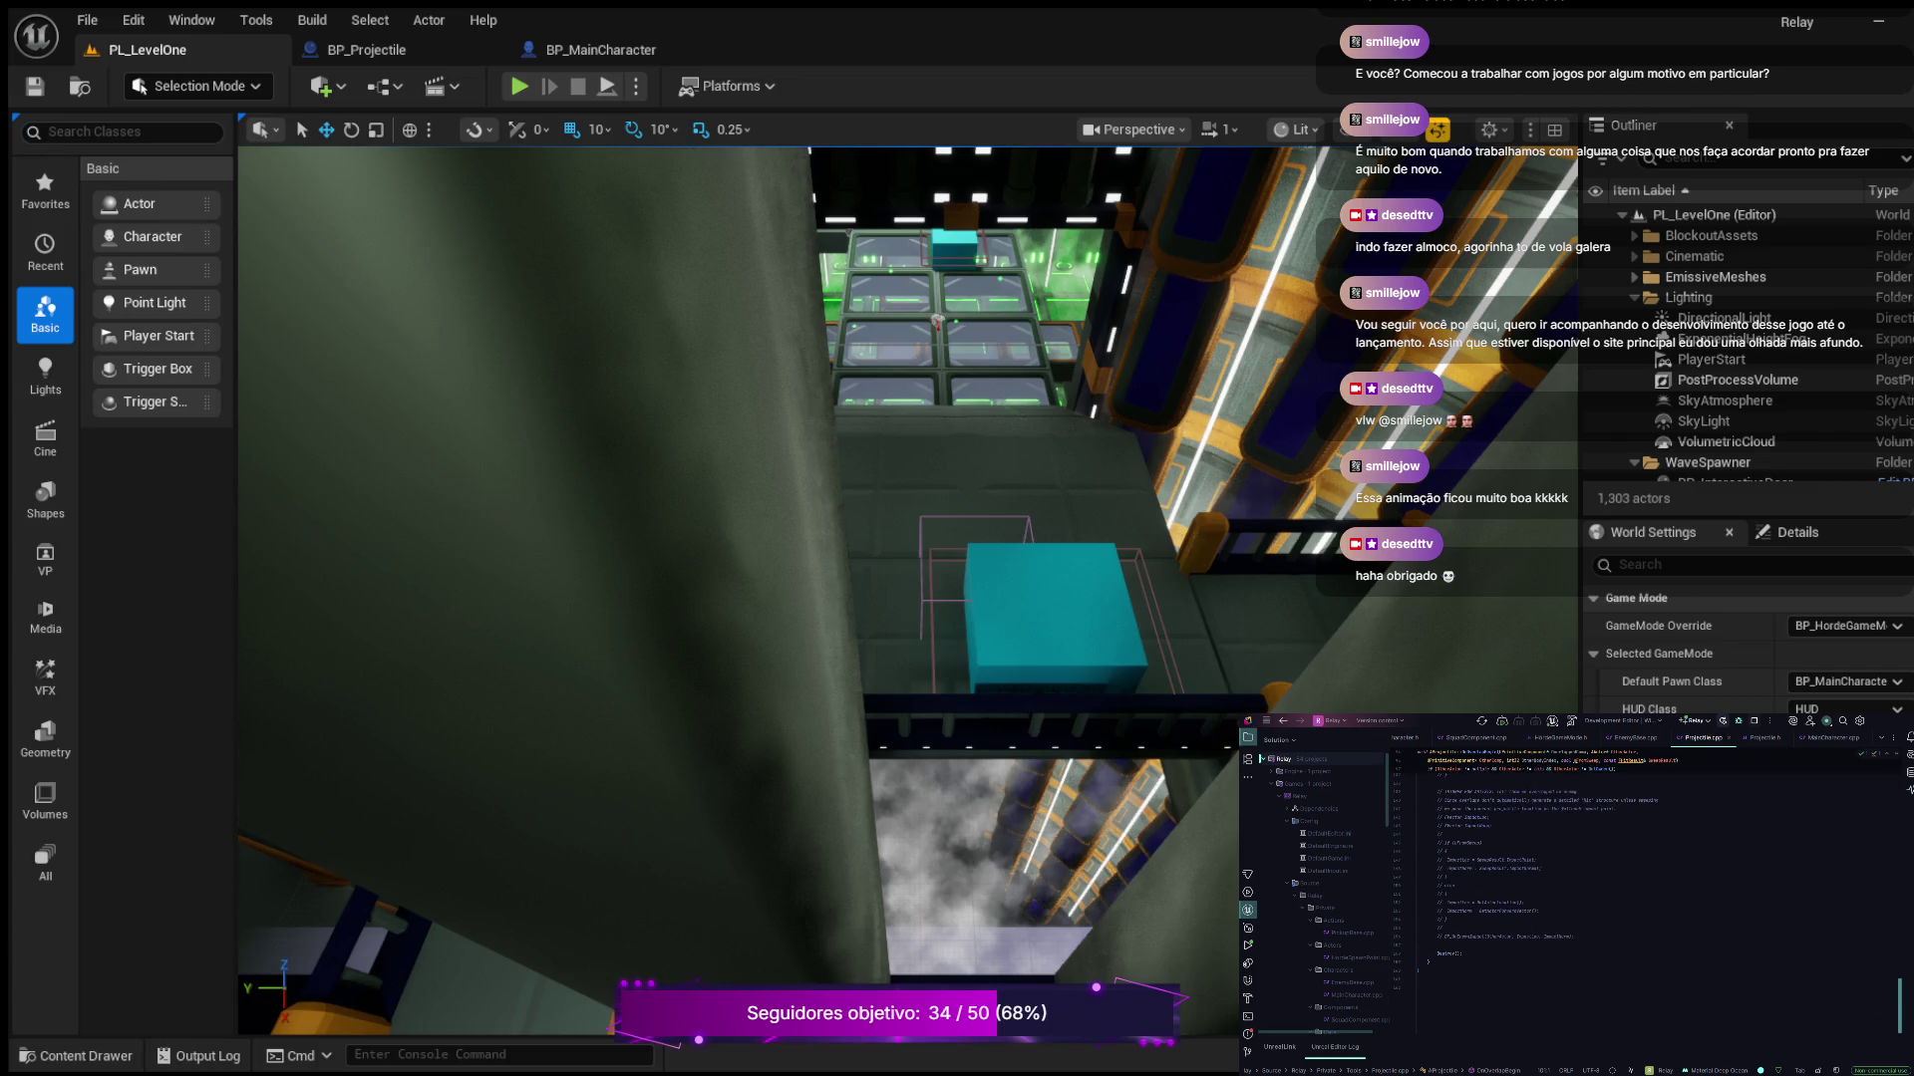
scroll(1644, 897, "up", 6)
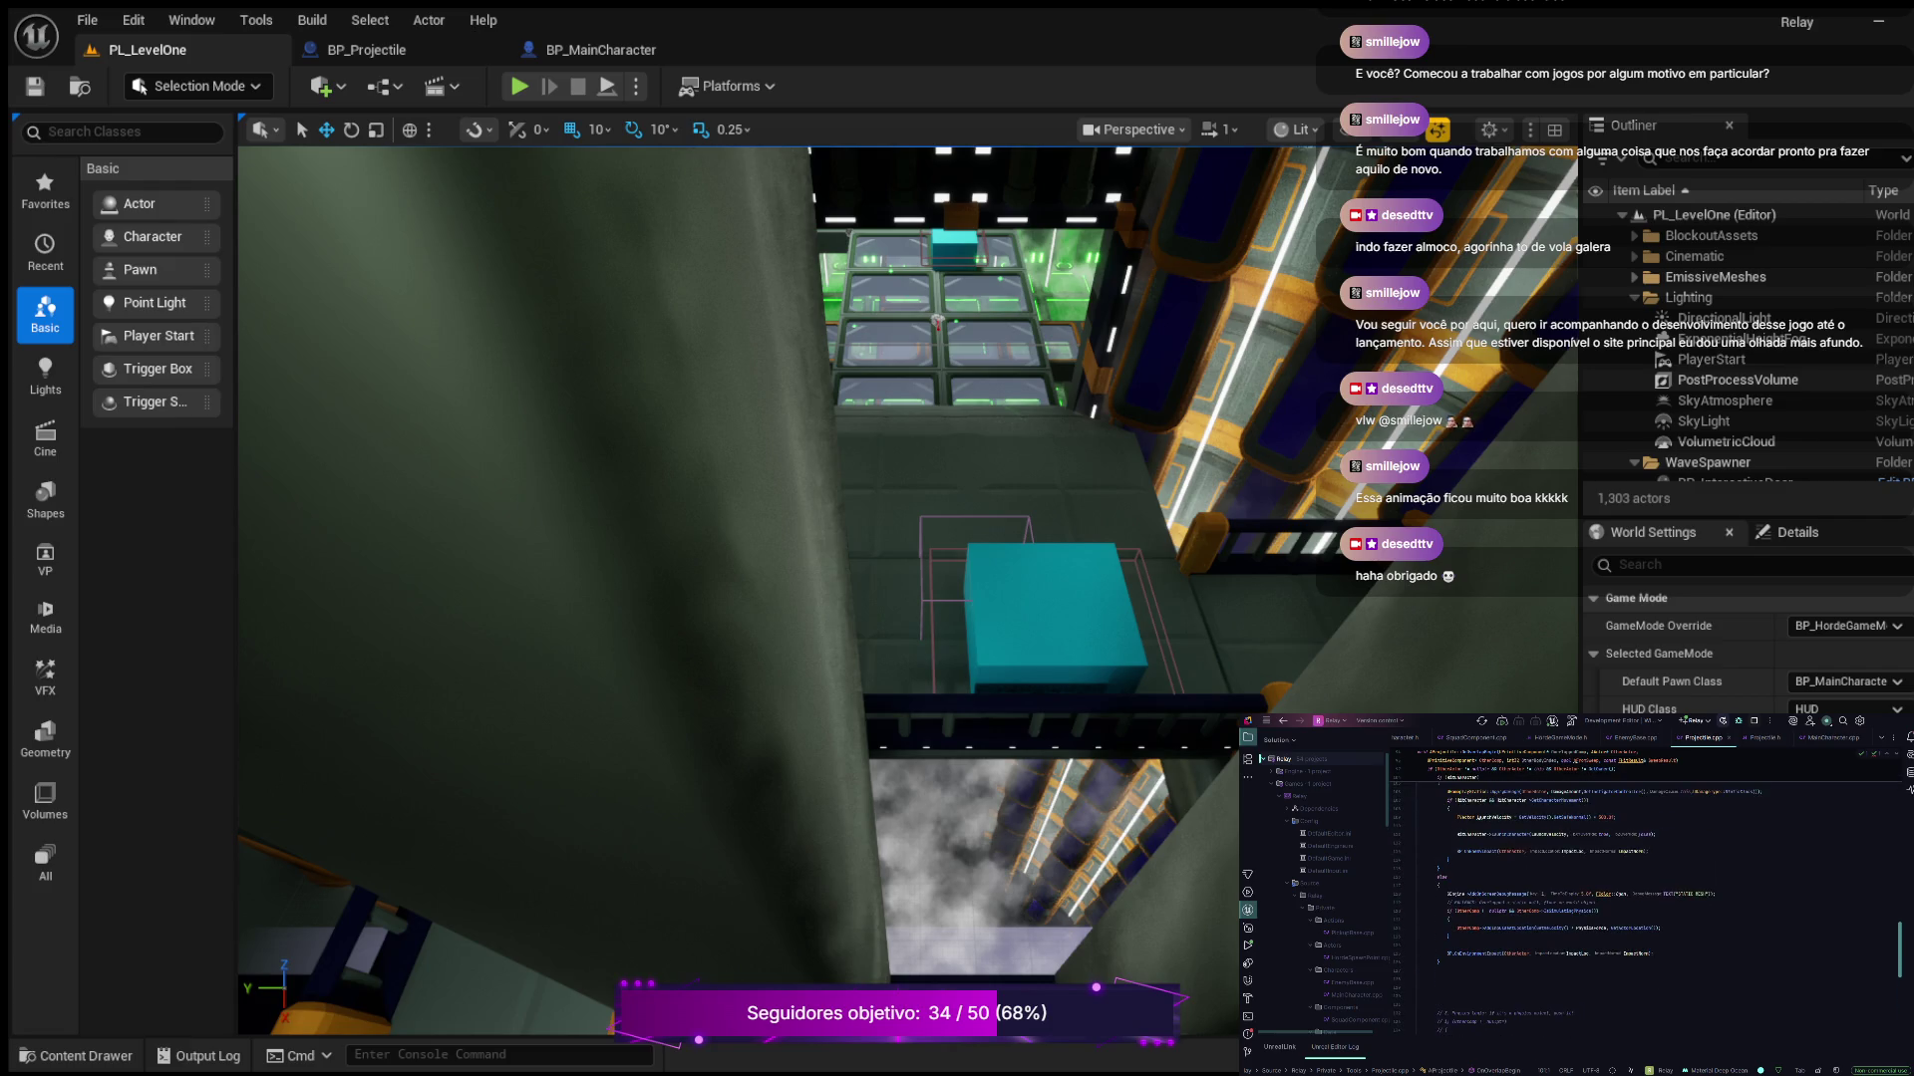
scroll(1644, 897, "up", 3)
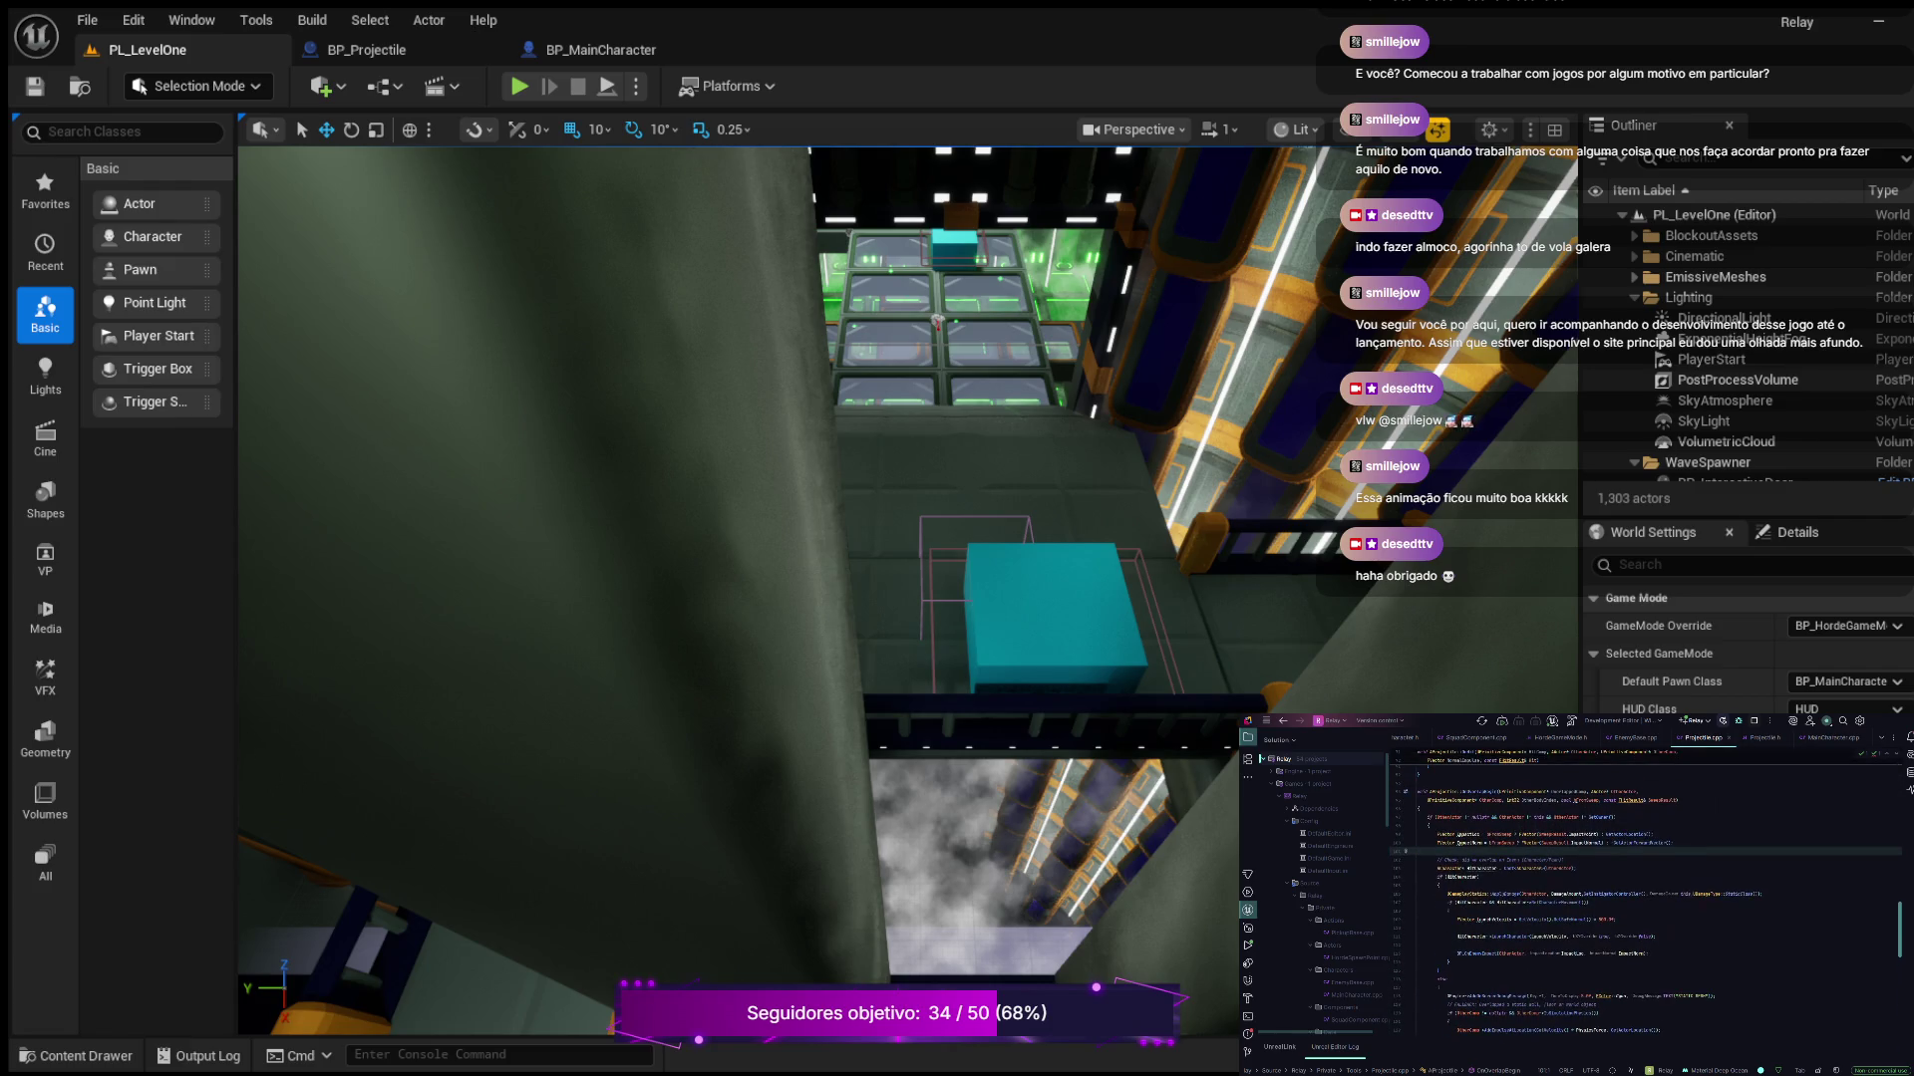
scroll(1644, 897, "up", 3)
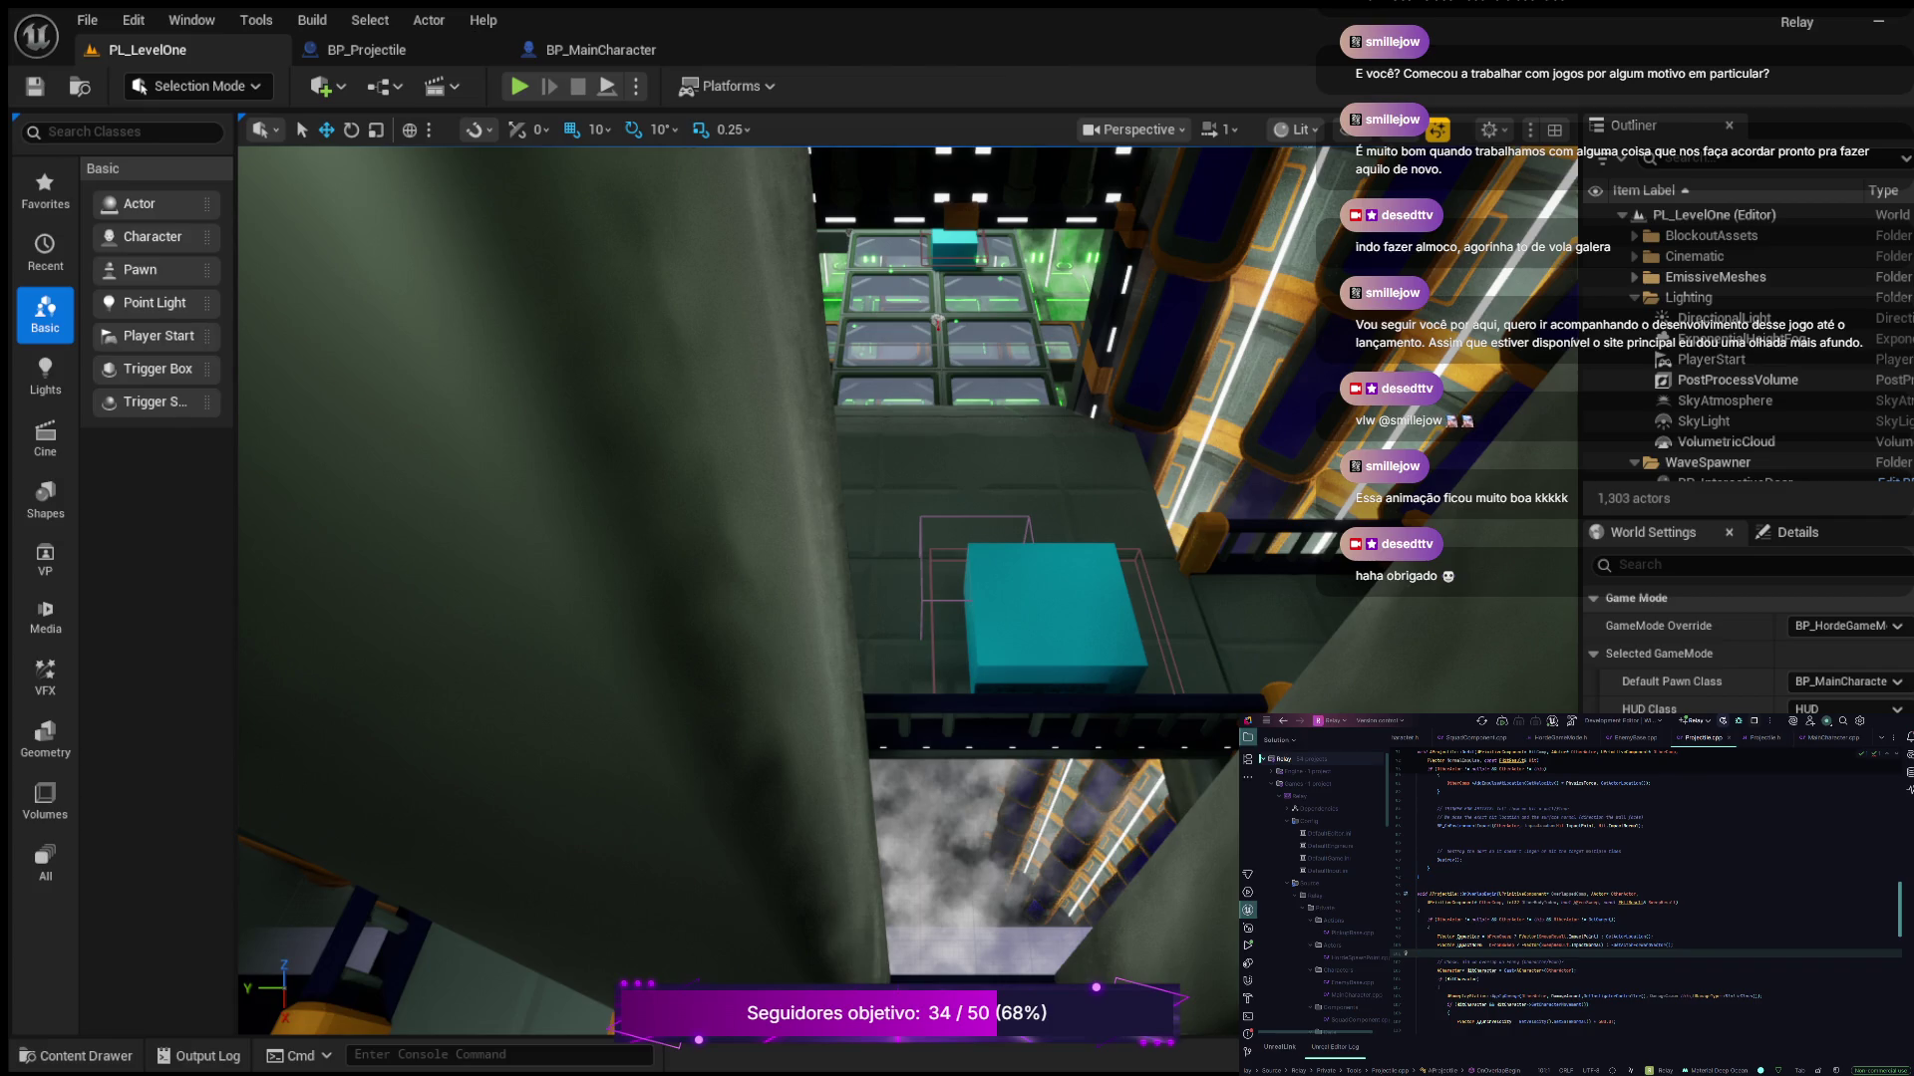
scroll(1644, 897, "up", 10)
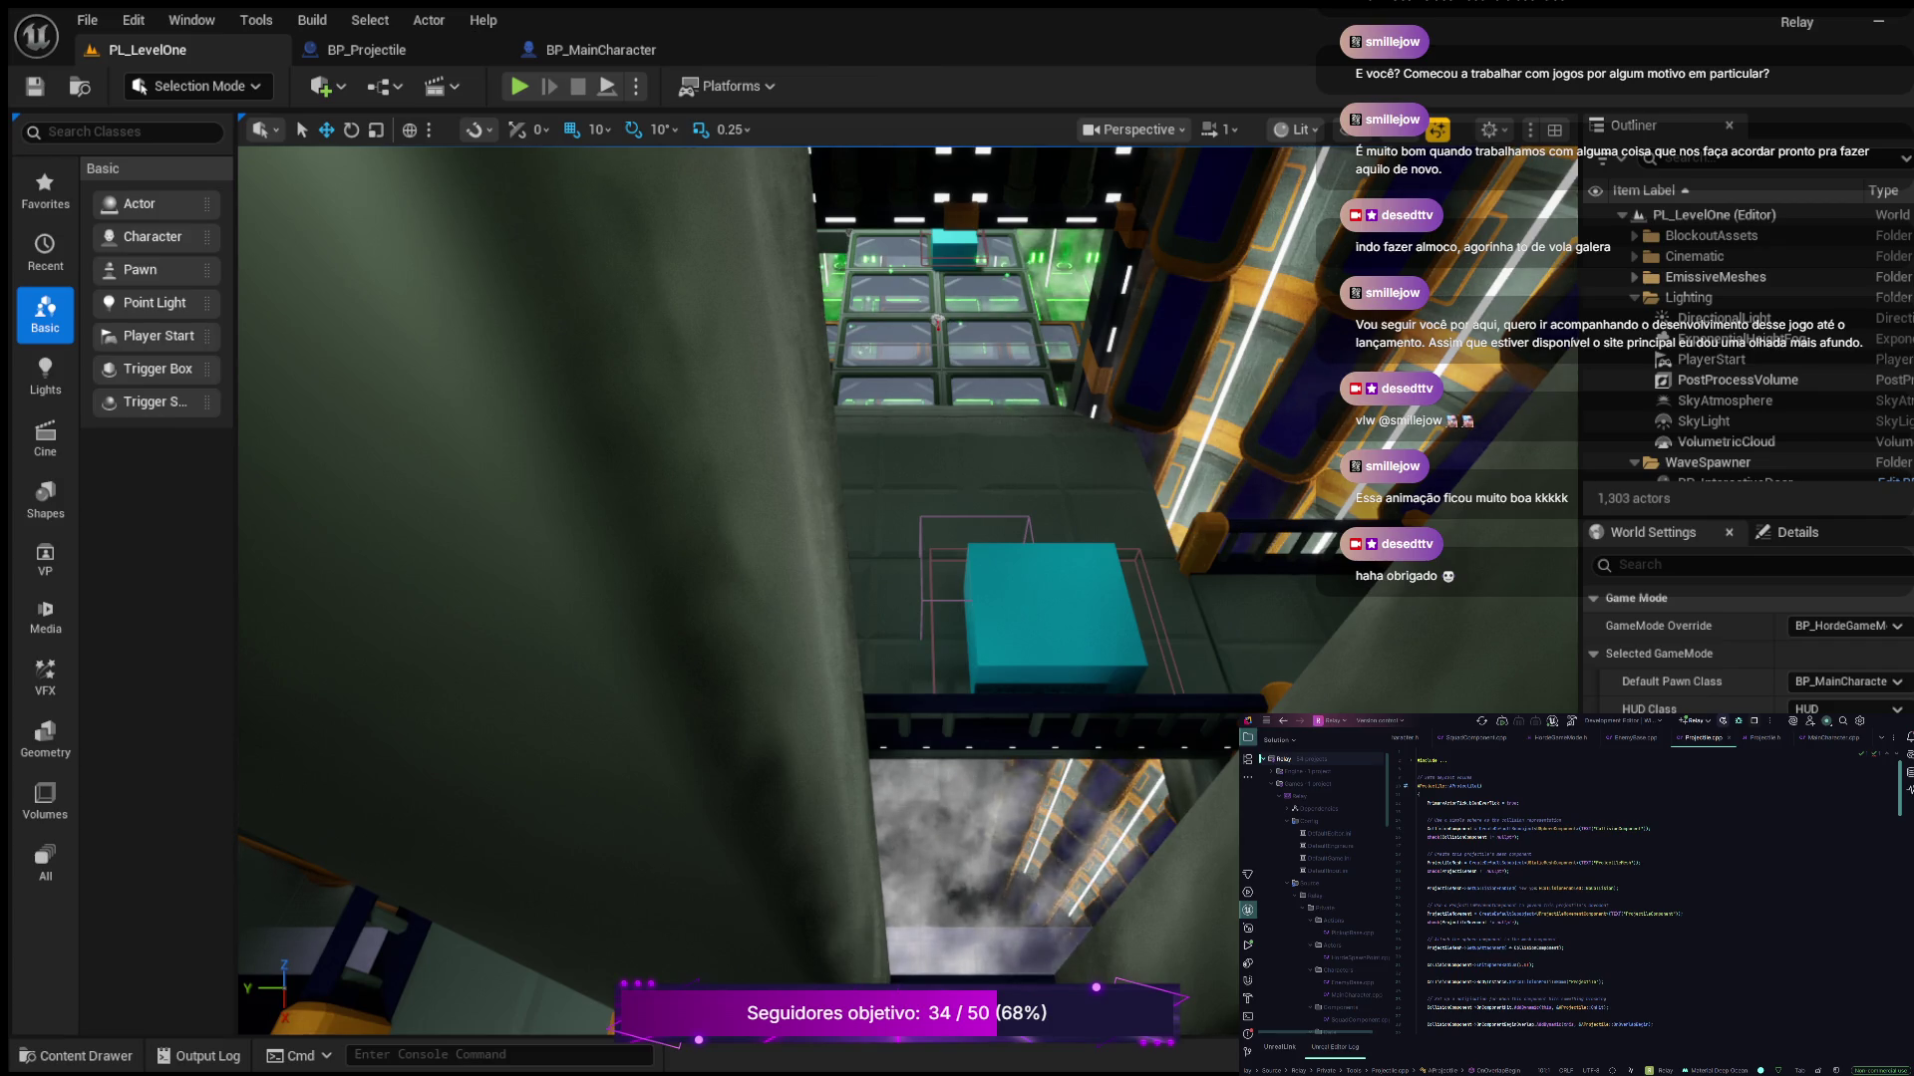
left_click(366, 50)
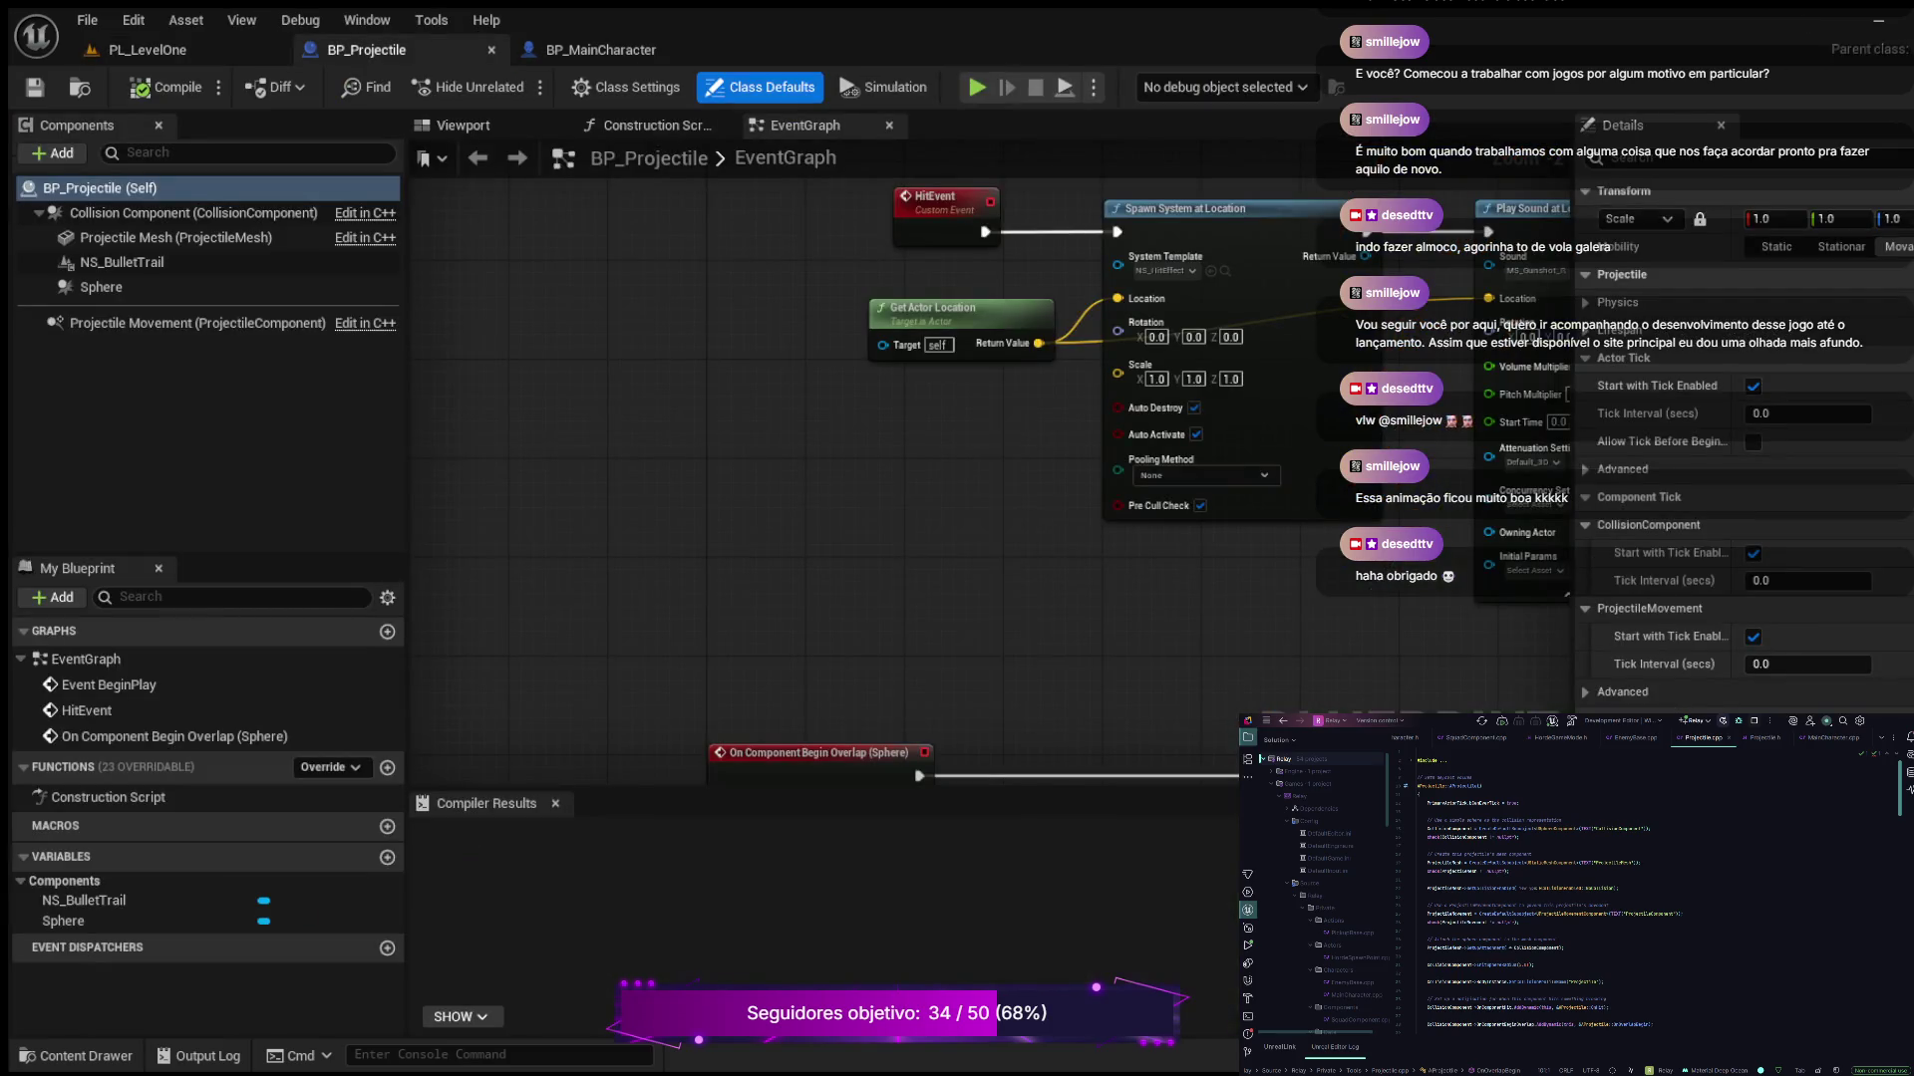